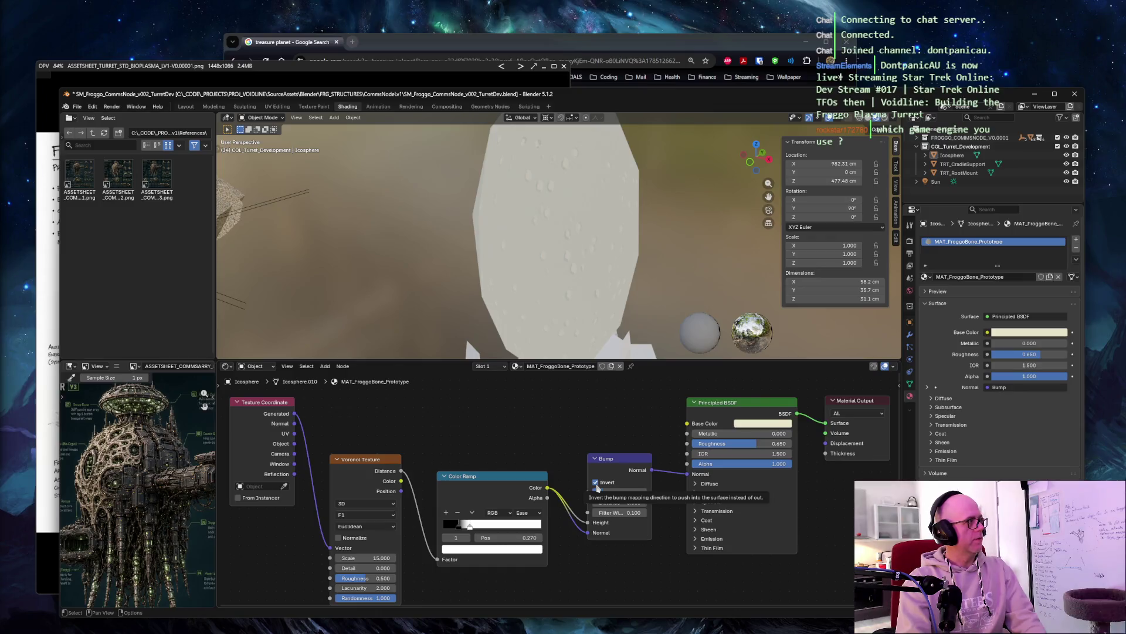
# Step: Set Bump strength 0.25 and distance 0.025, cut the Color Ramp Alpha link, and start a screen snip
pyautogui.click(616, 492)
pyautogui.write('0.25')
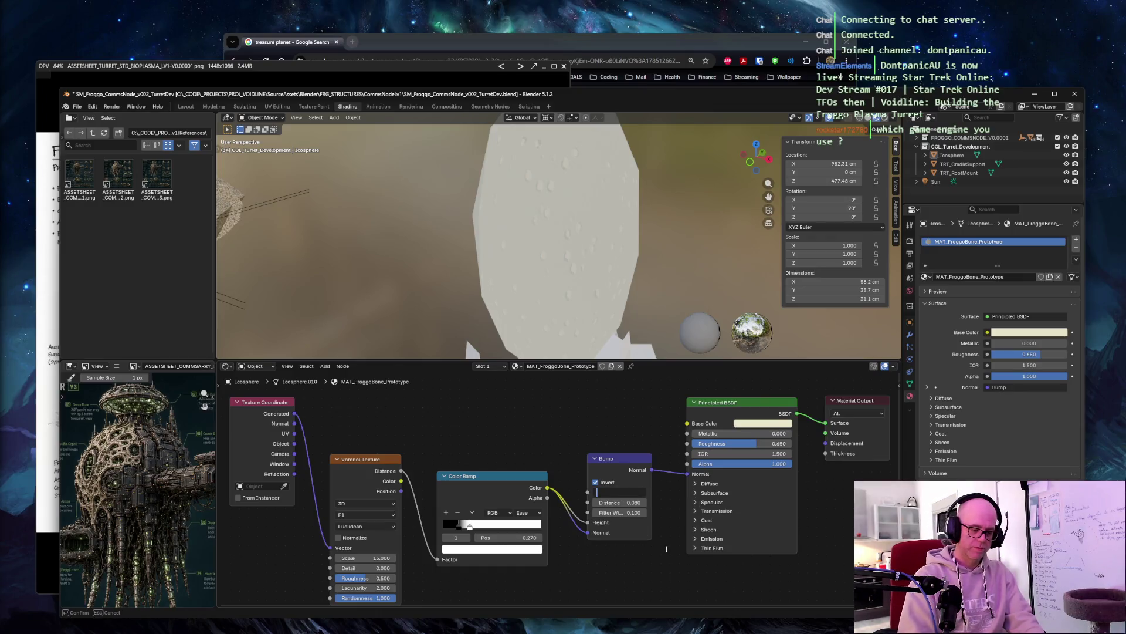
pyautogui.press('Tab')
pyautogui.write('0.025')
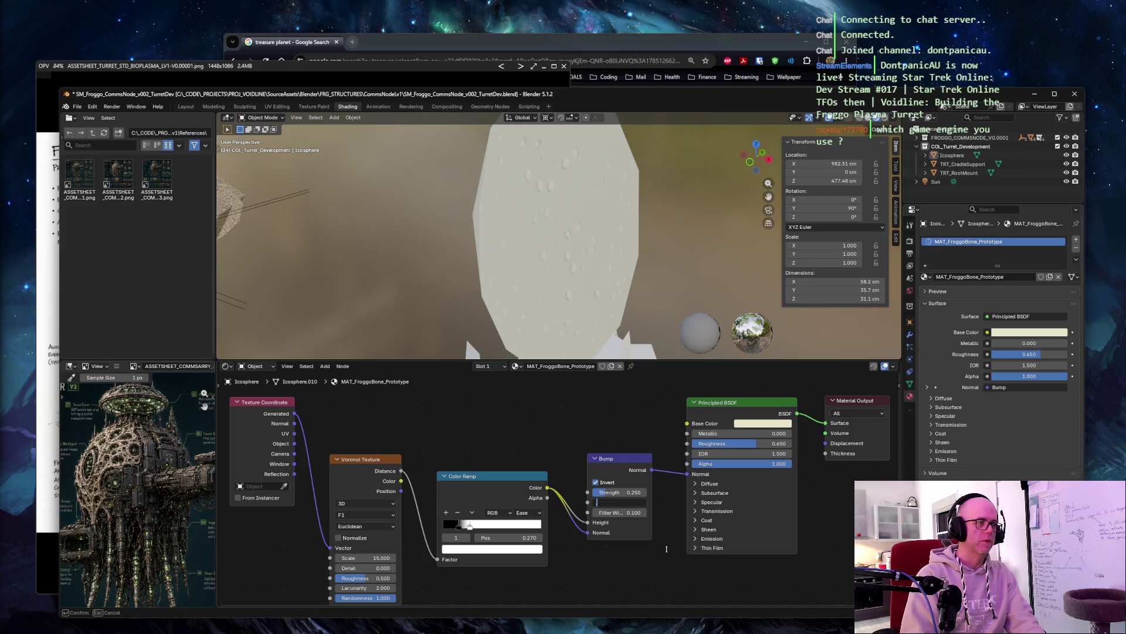
pyautogui.press('Tab')
pyautogui.press('Return')
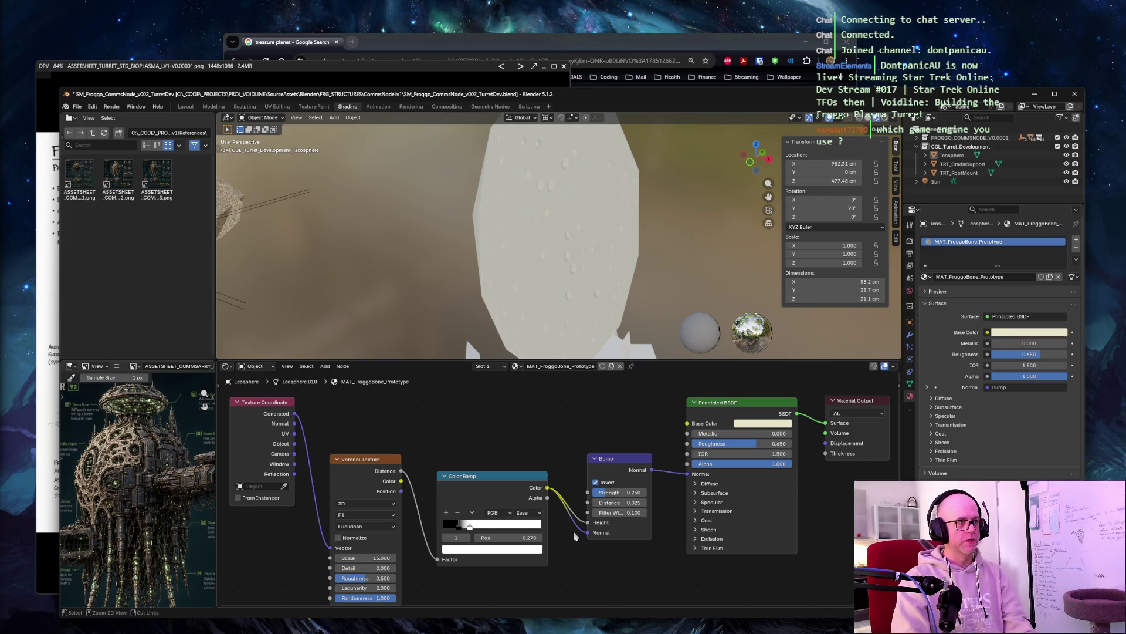
pyautogui.moveTo(588, 533); pyautogui.dragTo(580, 532)
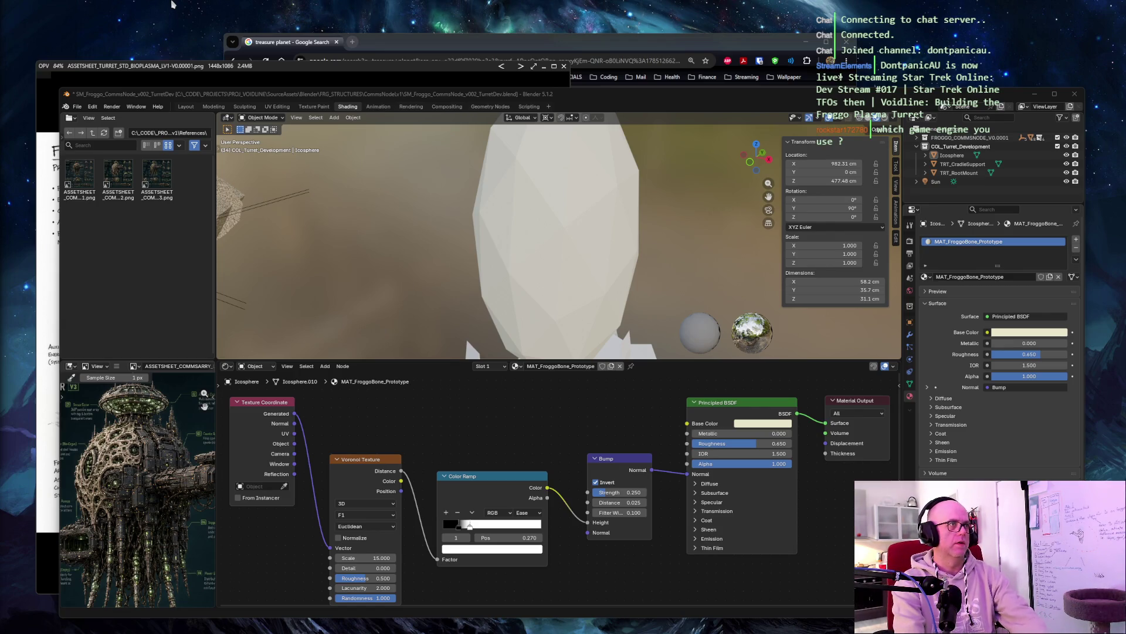
pyautogui.press('ctrl+Print')
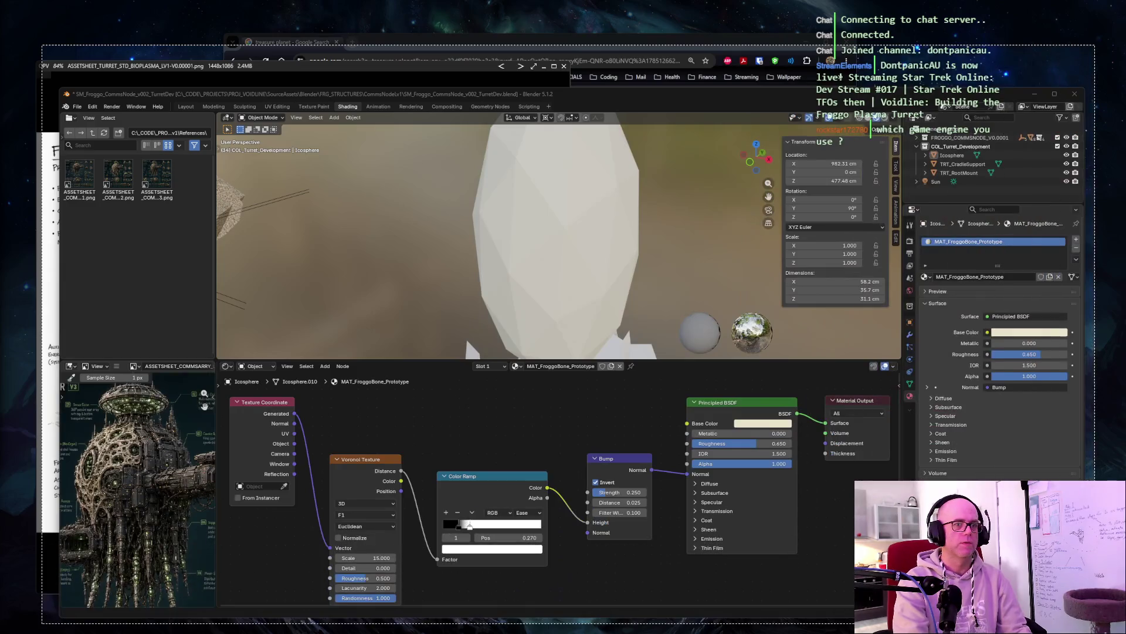
pyautogui.press('Escape')
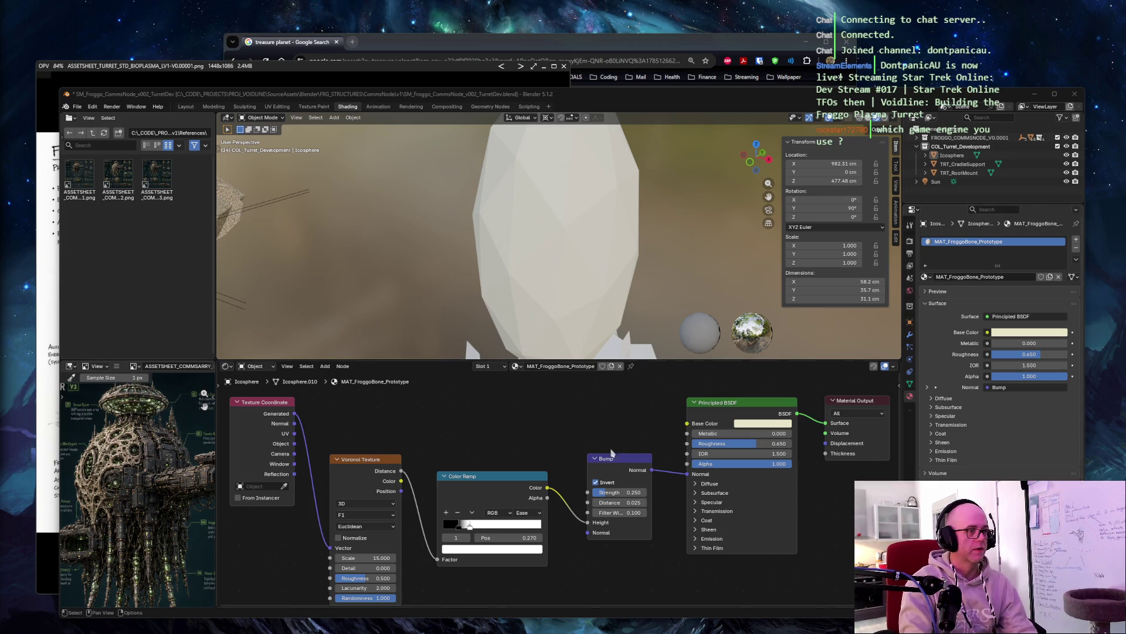
# Step: Turn off Bump Invert and set its strength to 0.5 and distance to 0.08
pyautogui.click(597, 483)
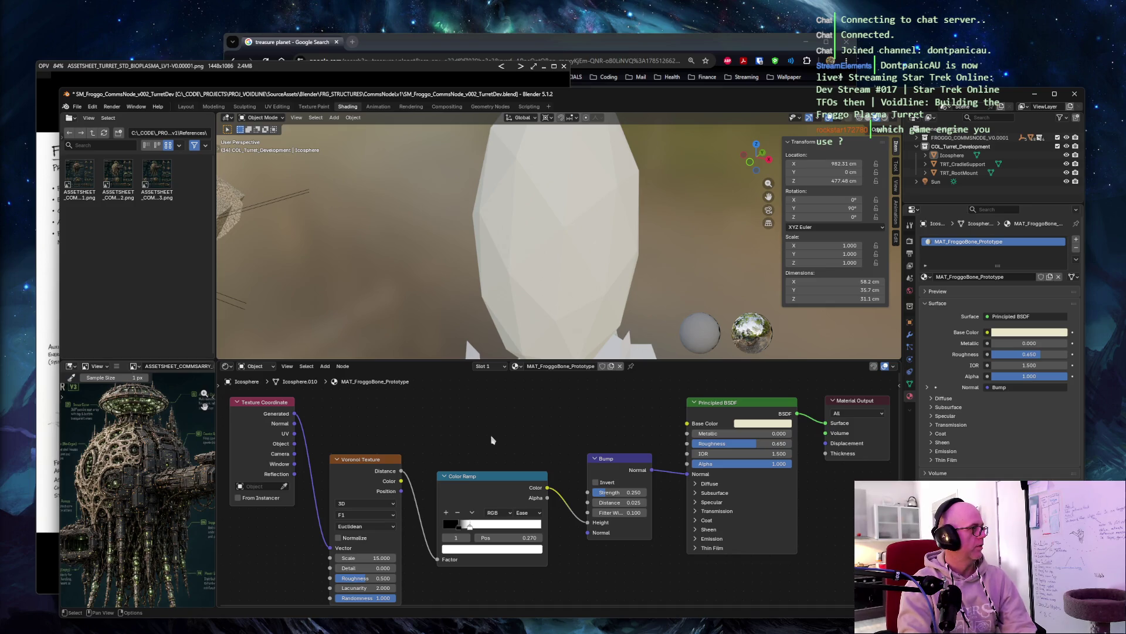
pyautogui.click(627, 492)
pyautogui.press('BackSpace')
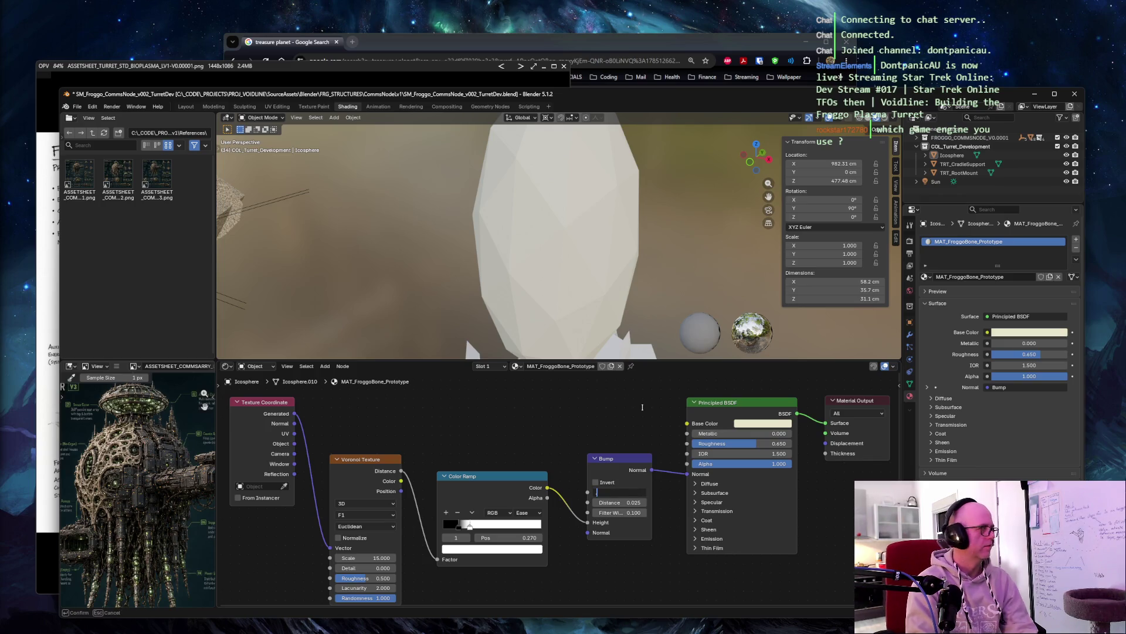
pyautogui.write('.5')
pyautogui.press('Tab')
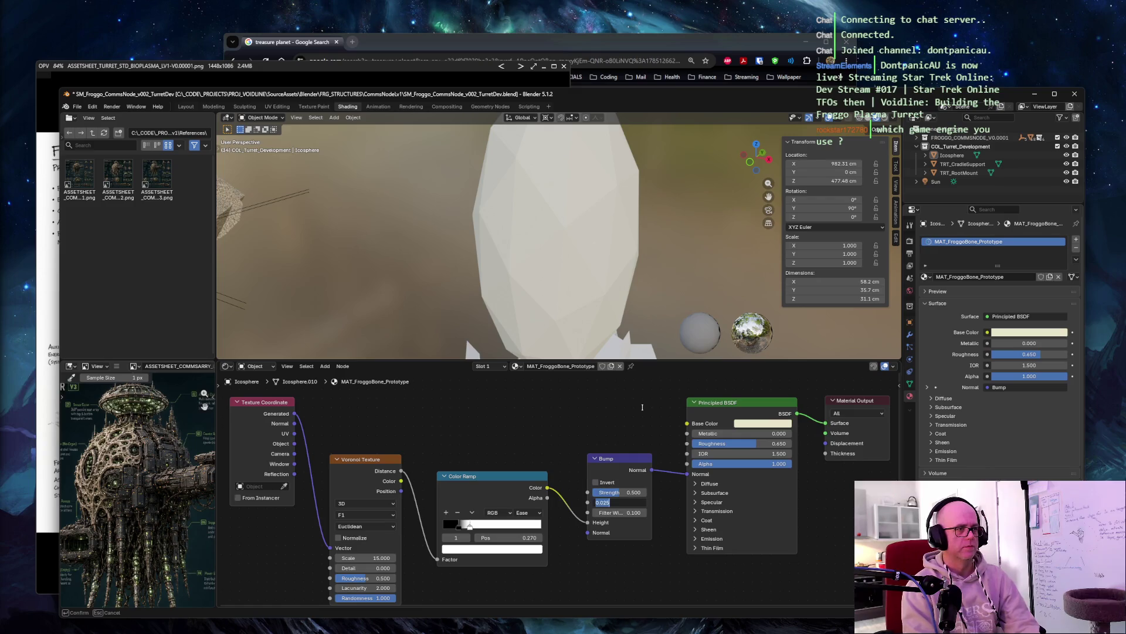
pyautogui.write('.08')
pyautogui.press('Tab')
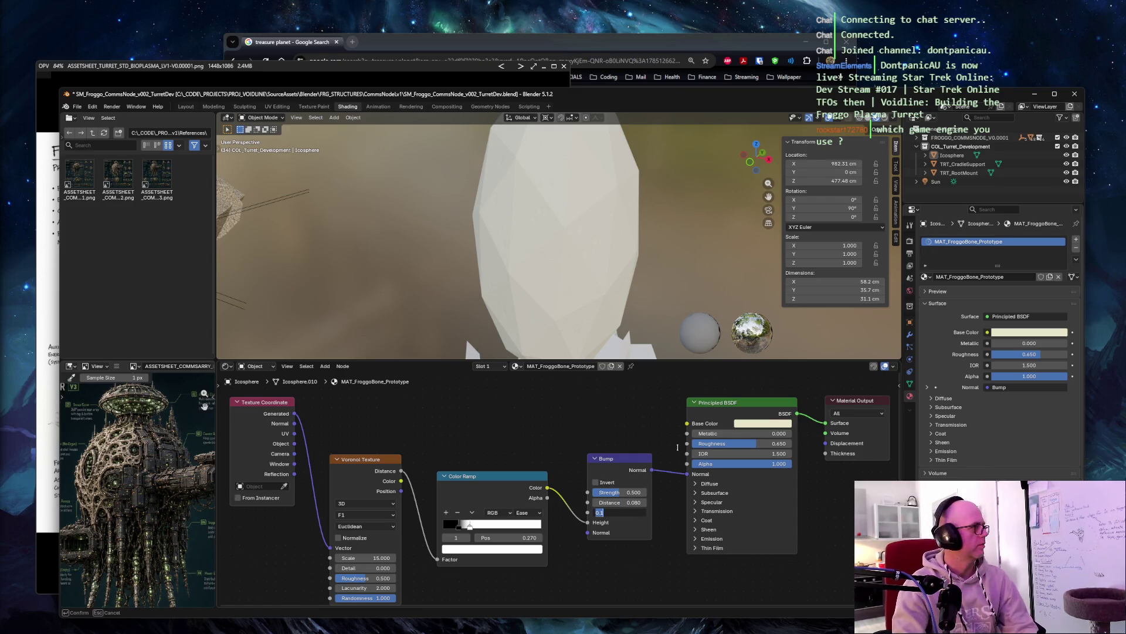
pyautogui.press('Return')
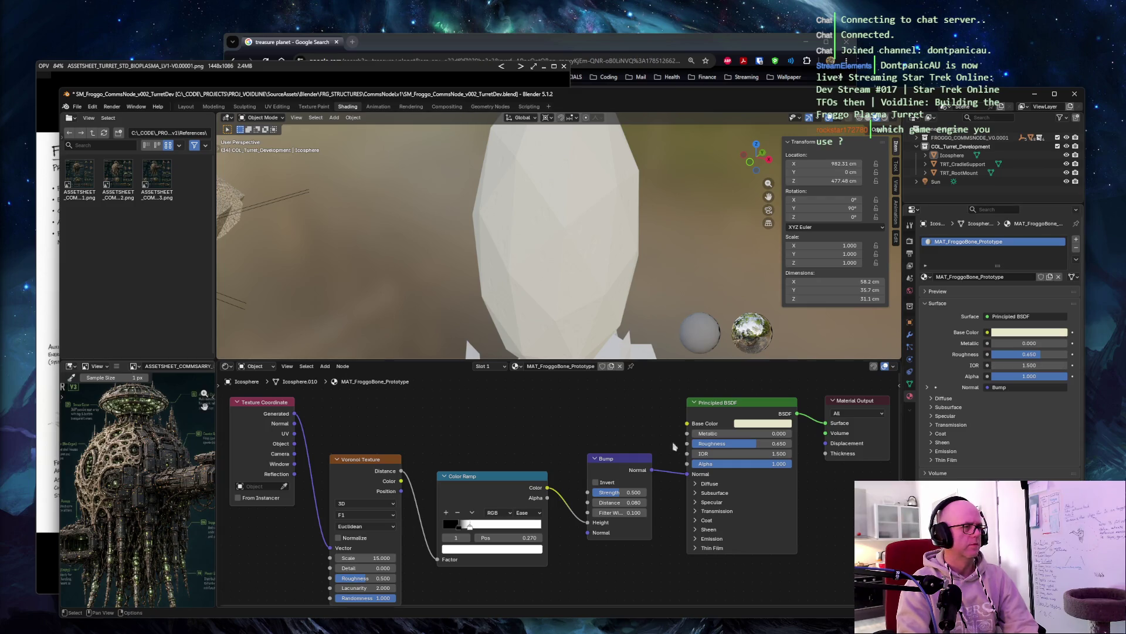
# Step: Move the Color Ramp black stop to 0.08 and the white stop to 0.18
pyautogui.click(459, 531)
pyautogui.click(459, 526)
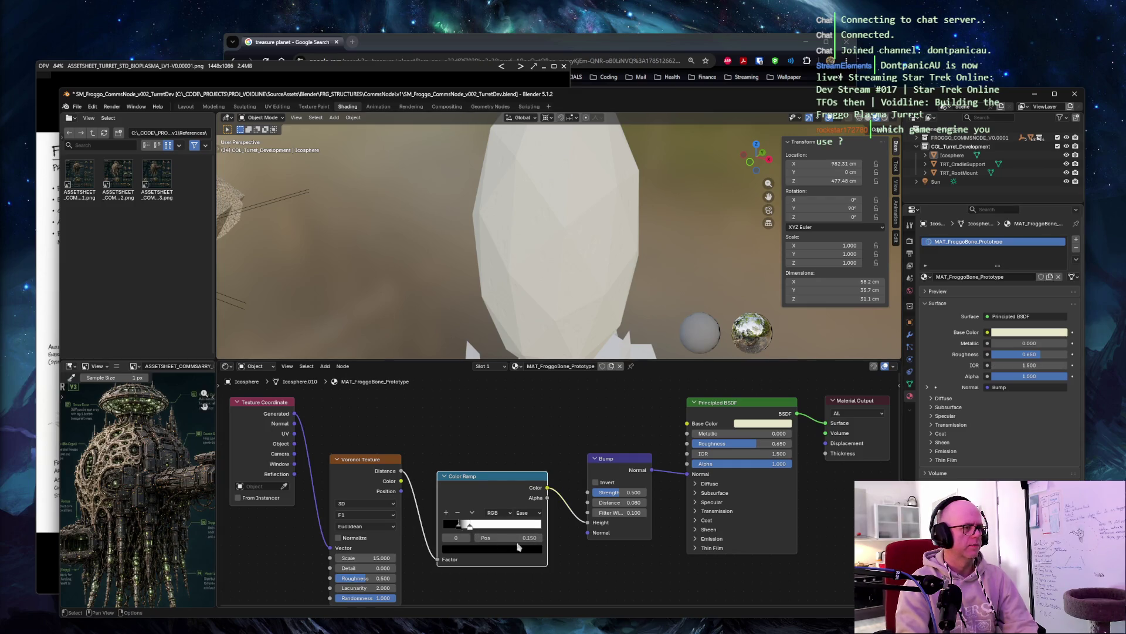
pyautogui.click(517, 538)
pyautogui.write('.0')
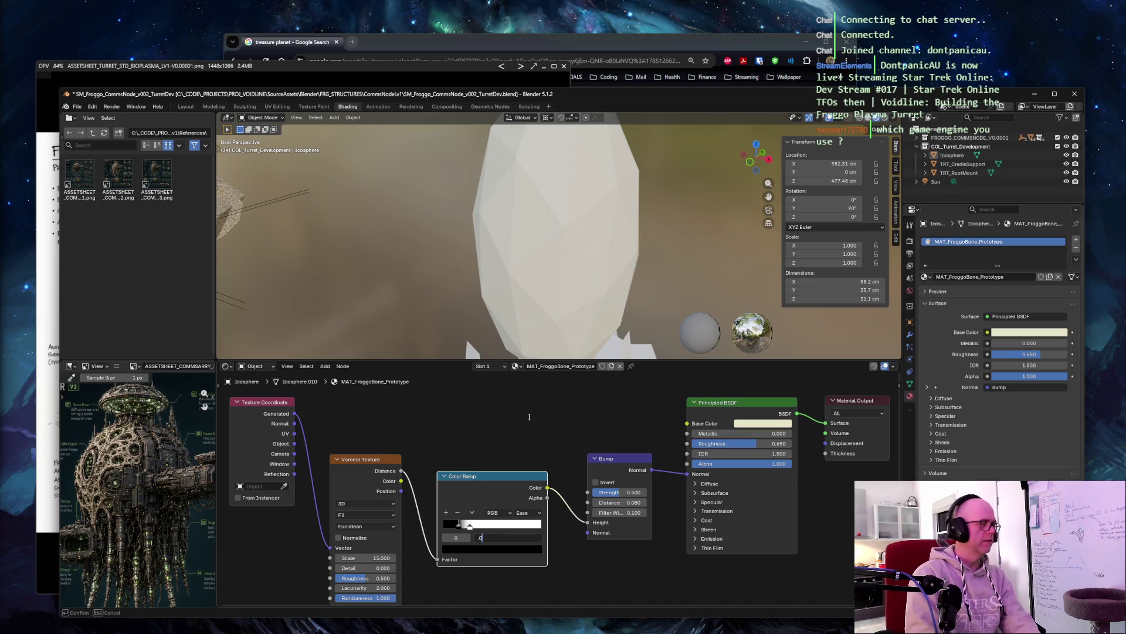
pyautogui.write('8')
pyautogui.press('Return')
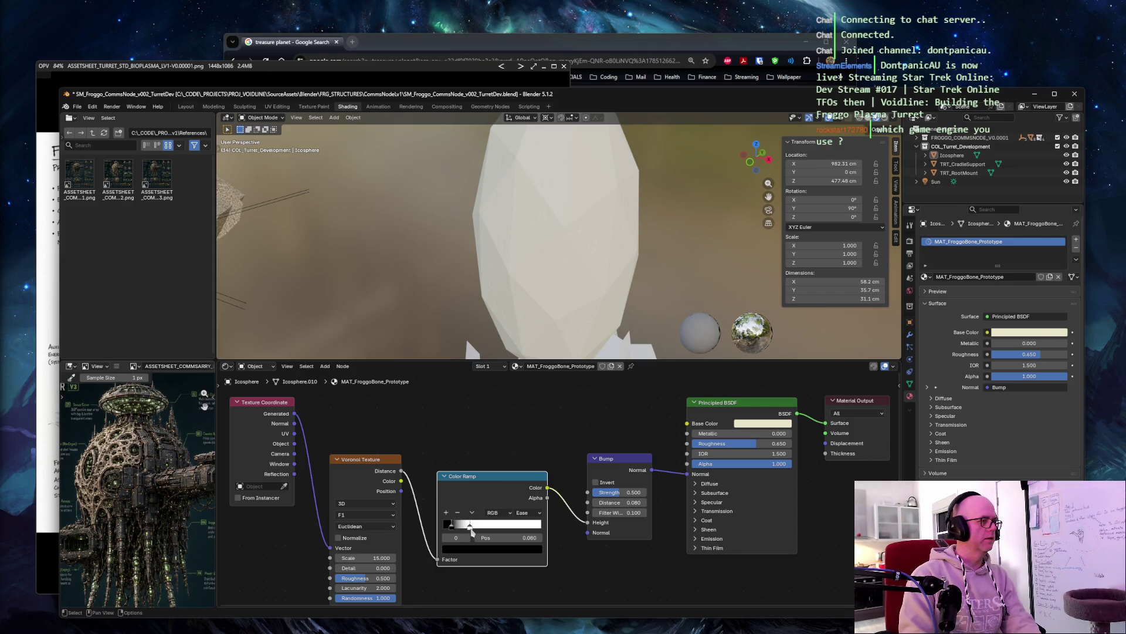
pyautogui.click(520, 539)
pyautogui.press('Escape')
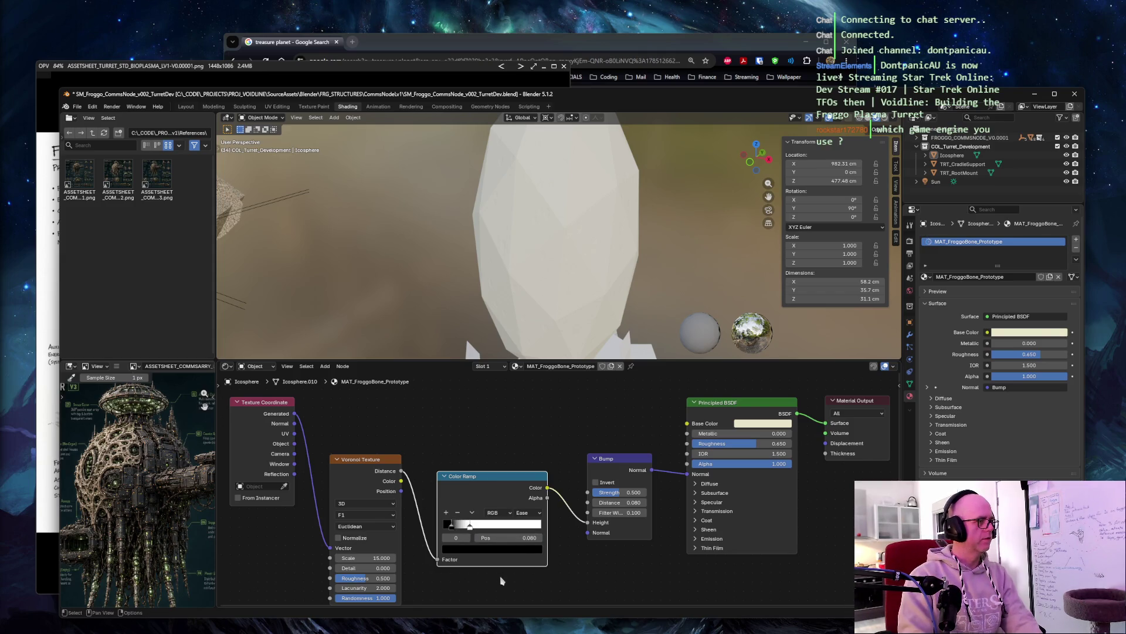
pyautogui.click(470, 524)
pyautogui.click(505, 537)
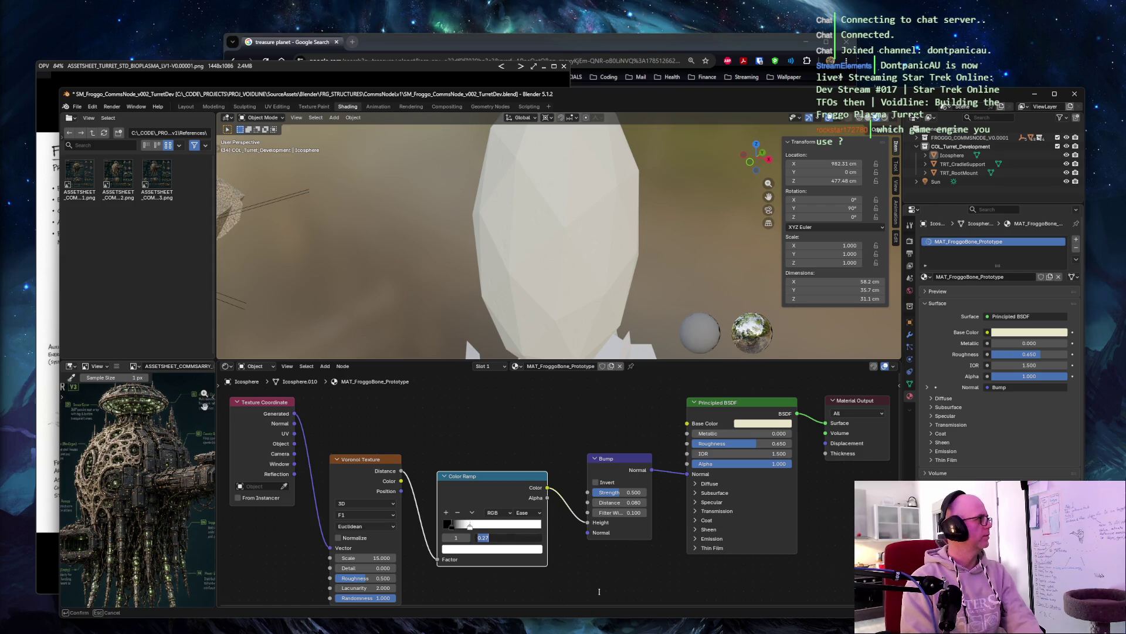
pyautogui.write('.18')
pyautogui.press('Tab')
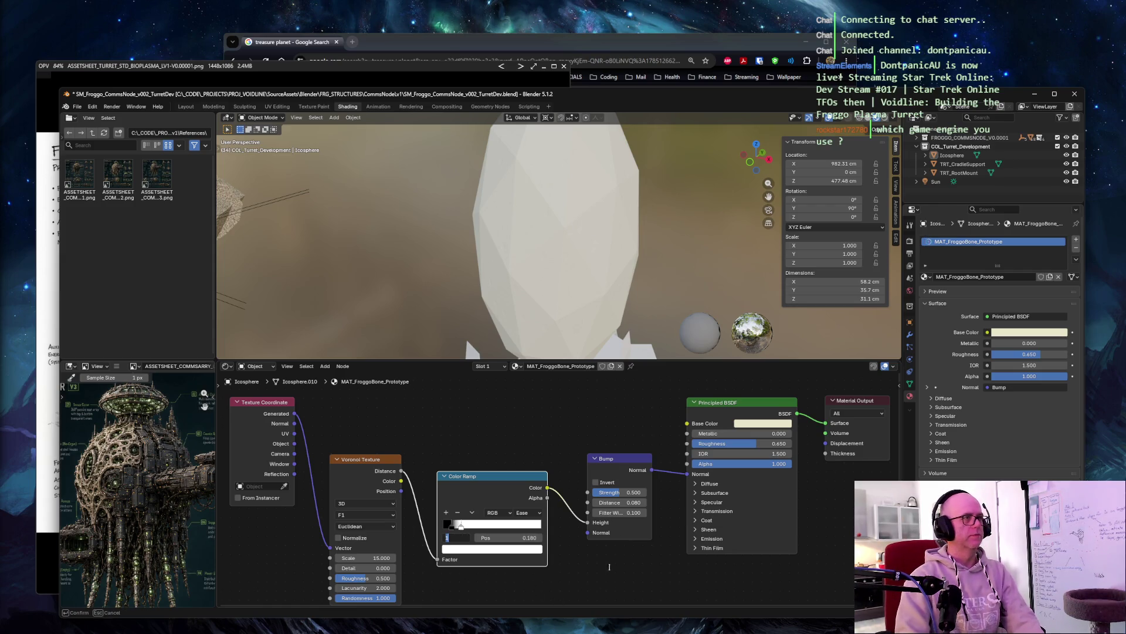
pyautogui.press('Escape')
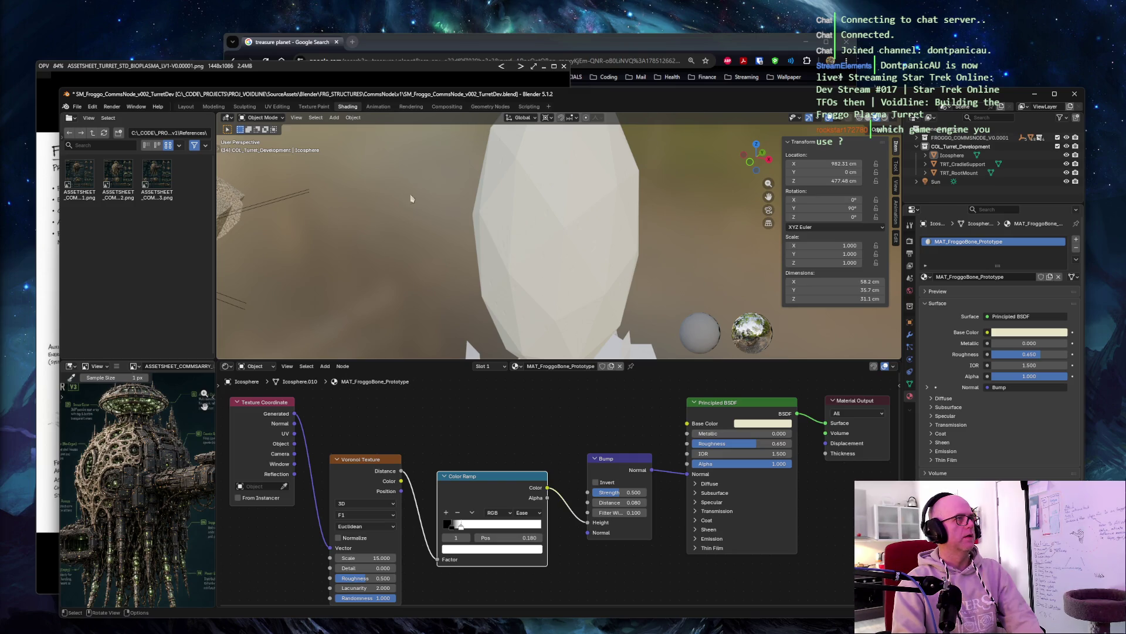
# Step: Apply Shade Auto Smooth to the icosphere
pyautogui.click(577, 228)
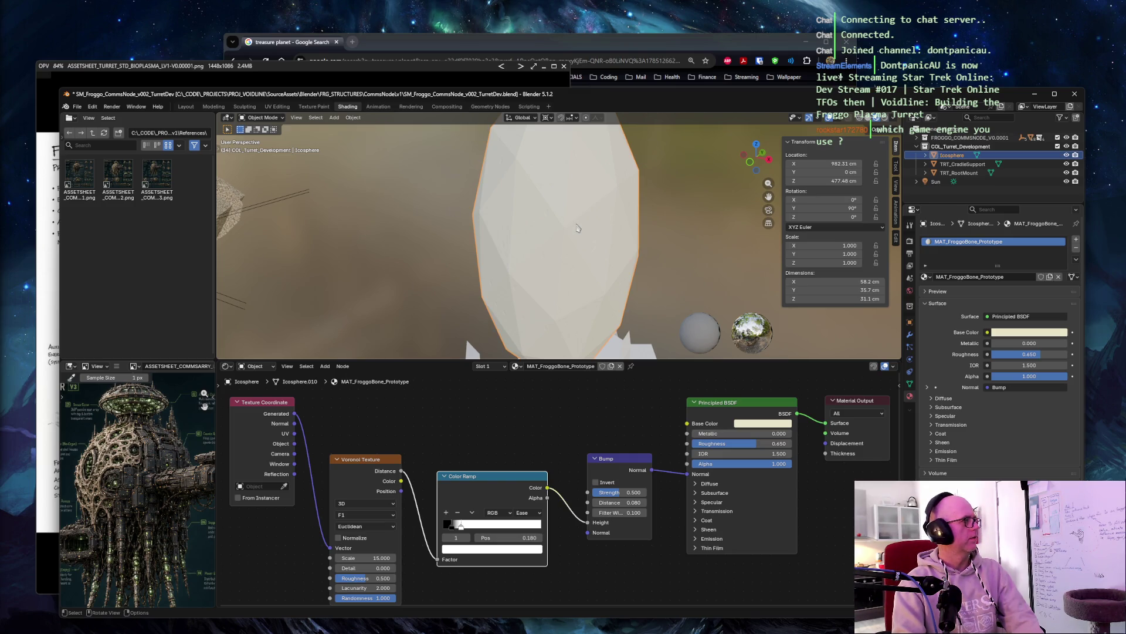
pyautogui.rightClick(577, 227)
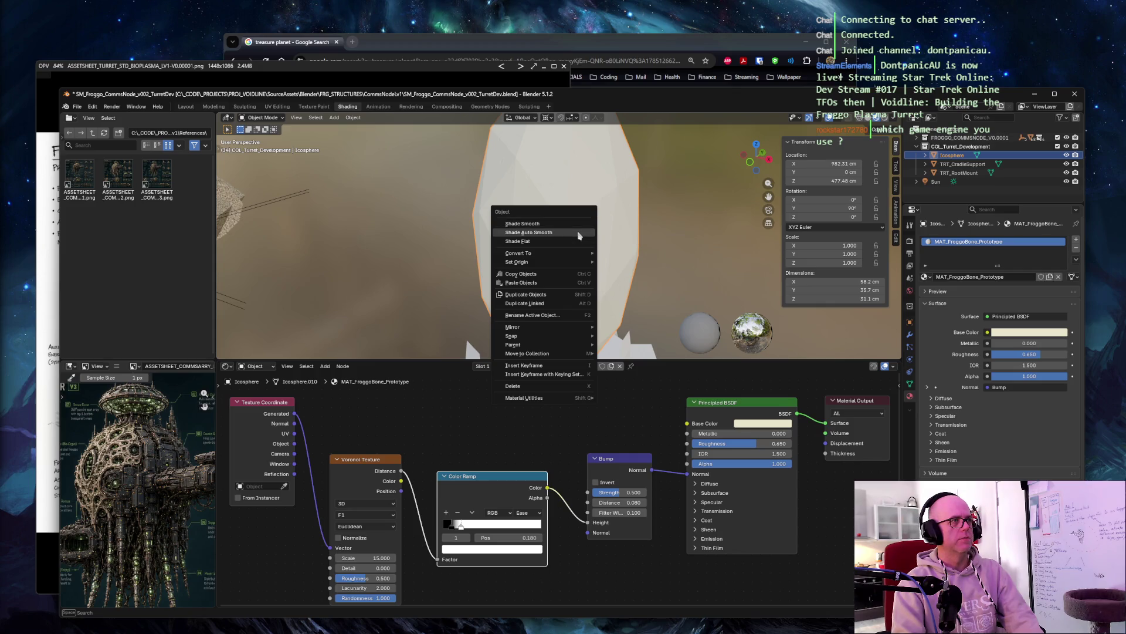
pyautogui.click(578, 234)
pyautogui.moveTo(722, 221)
pyautogui.mouseDown(button='middle')
pyautogui.moveTo(687, 181)
pyautogui.moveTo(734, 199)
pyautogui.mouseUp(button='middle')
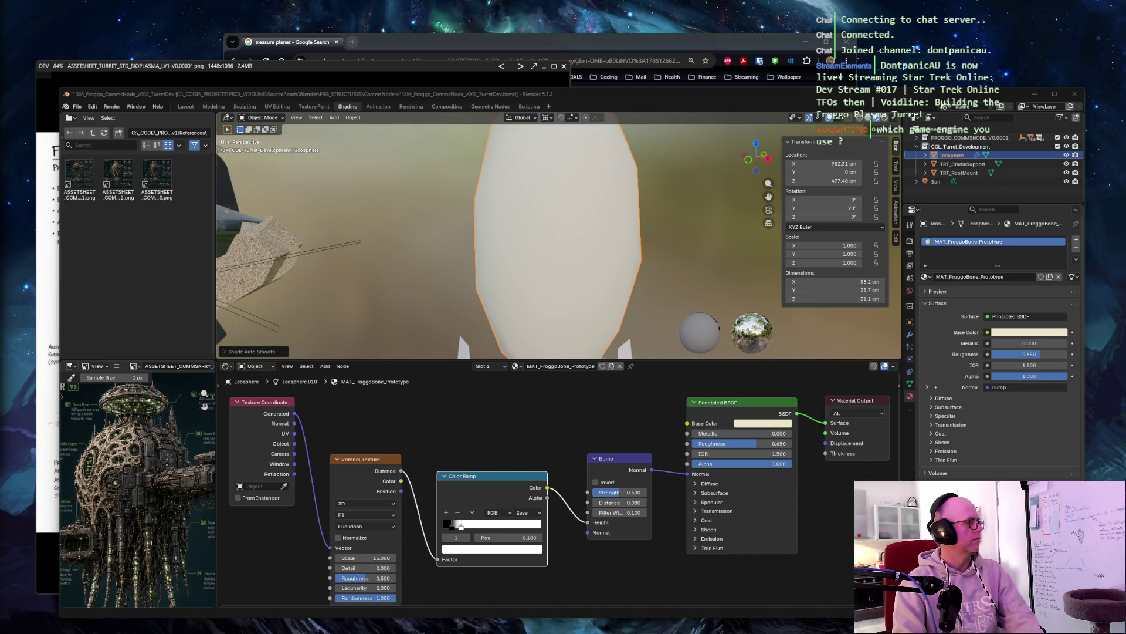
# Step: Change the Voronoi Texture scale to 10, keeping randomness at 1.0
pyautogui.click(384, 558)
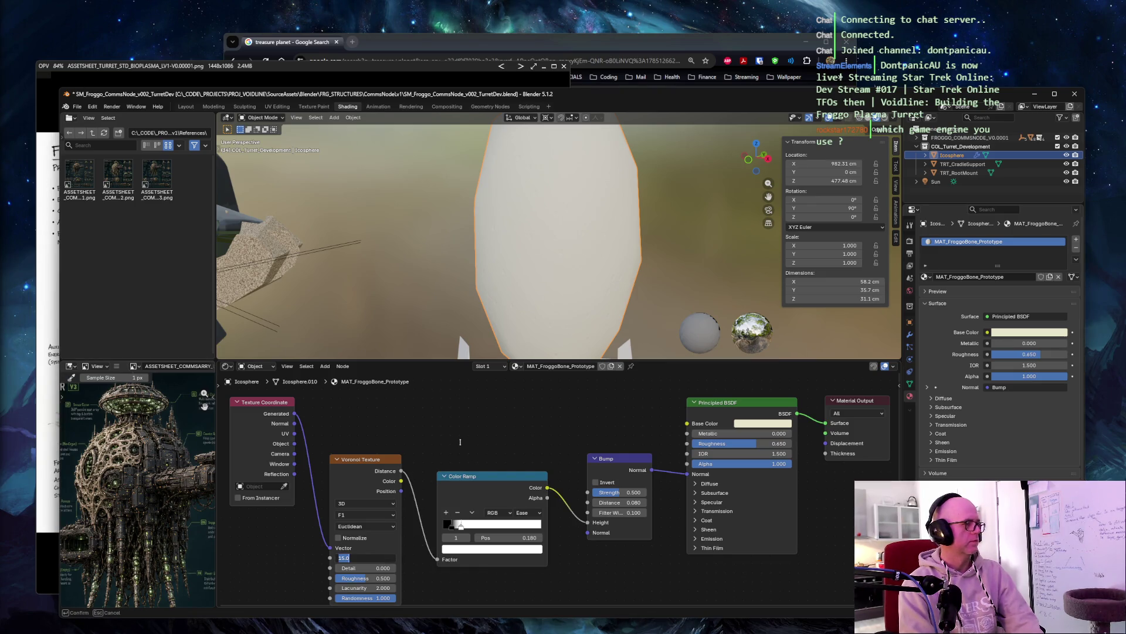
pyautogui.write('10')
pyautogui.press('Tab')
pyautogui.press('Tab')
pyautogui.press('Tab')
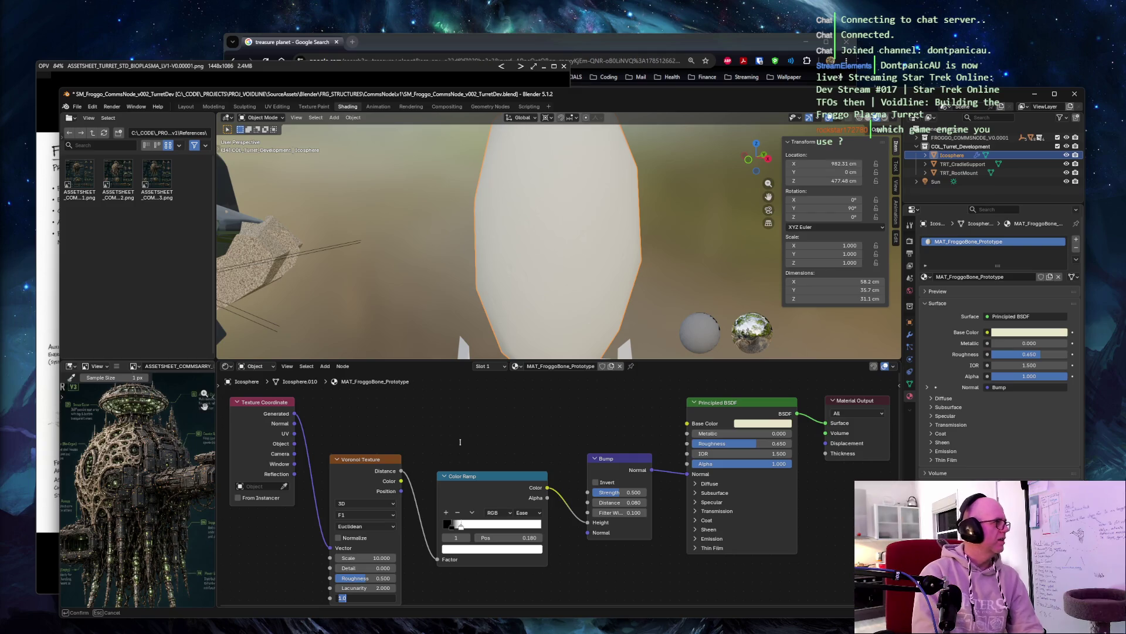
pyautogui.press('Return')
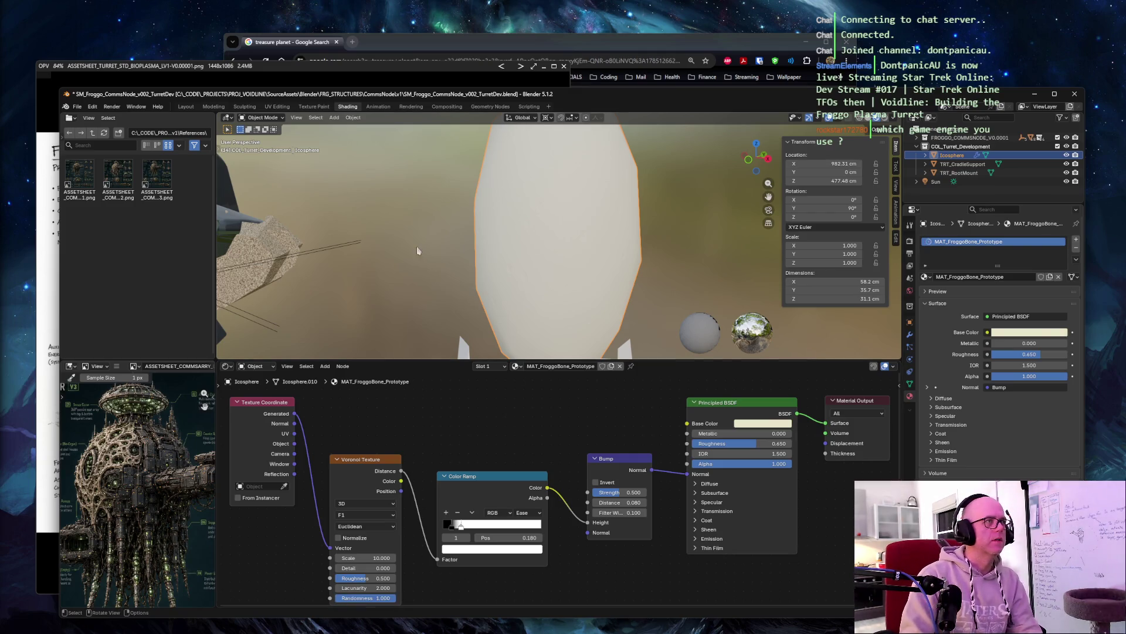
pyautogui.click(442, 290)
pyautogui.moveTo(441, 290); pyautogui.dragTo(506, 248, button='middle')
# Step: Capture a screen snip of the Blender window showing the Voronoi, Color Ramp and Bump chain
pyautogui.press('r')
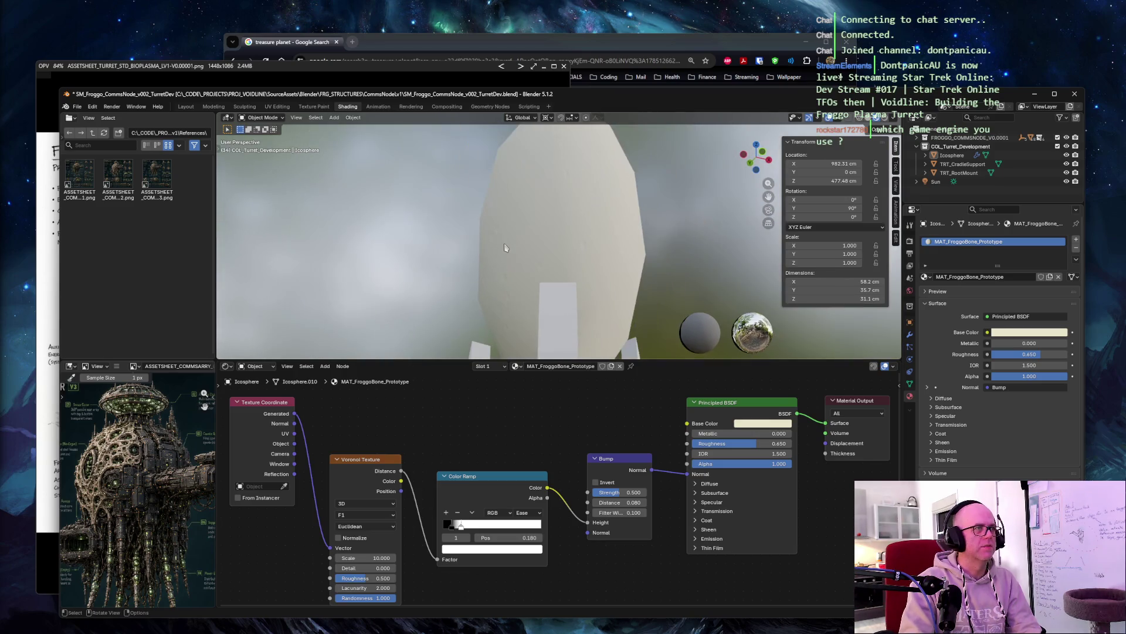
pyautogui.press('Escape')
pyautogui.click(477, 6)
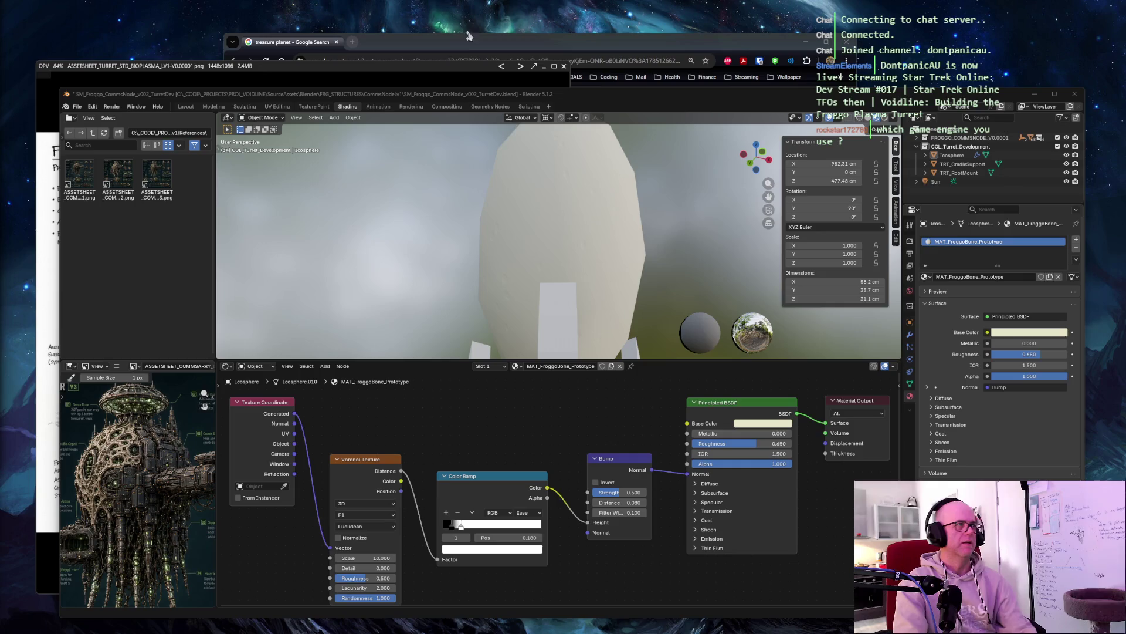
pyautogui.press('Print')
pyautogui.moveTo(1037, 610); pyautogui.dragTo(1098, 620)
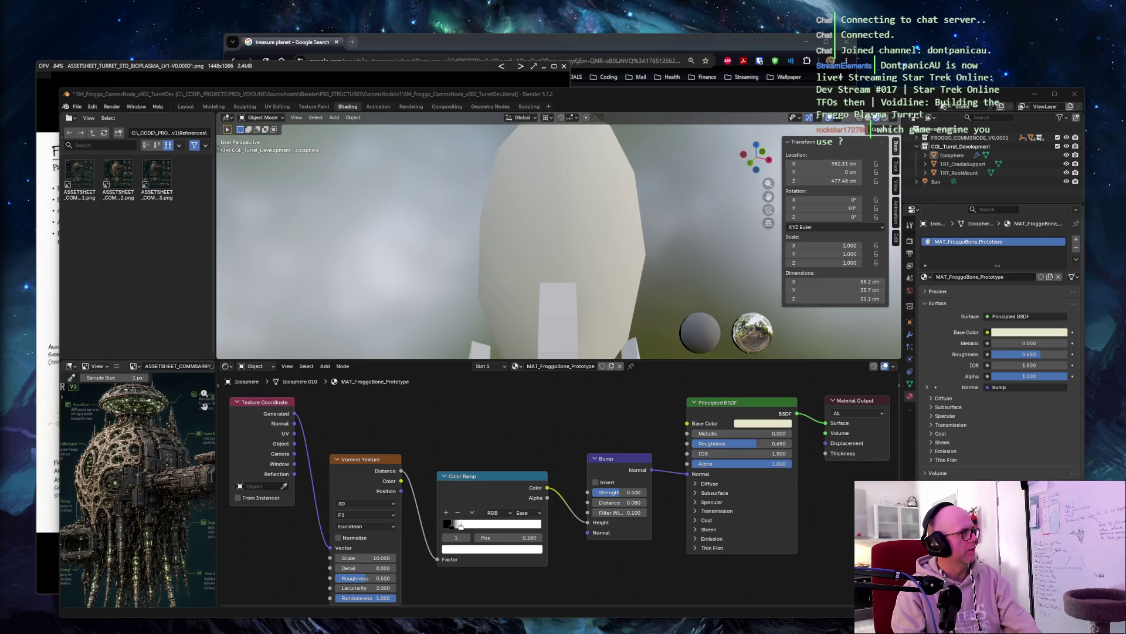
# Step: Delete the Voronoi Texture and its Color Ramp nodes
pyautogui.click(369, 467)
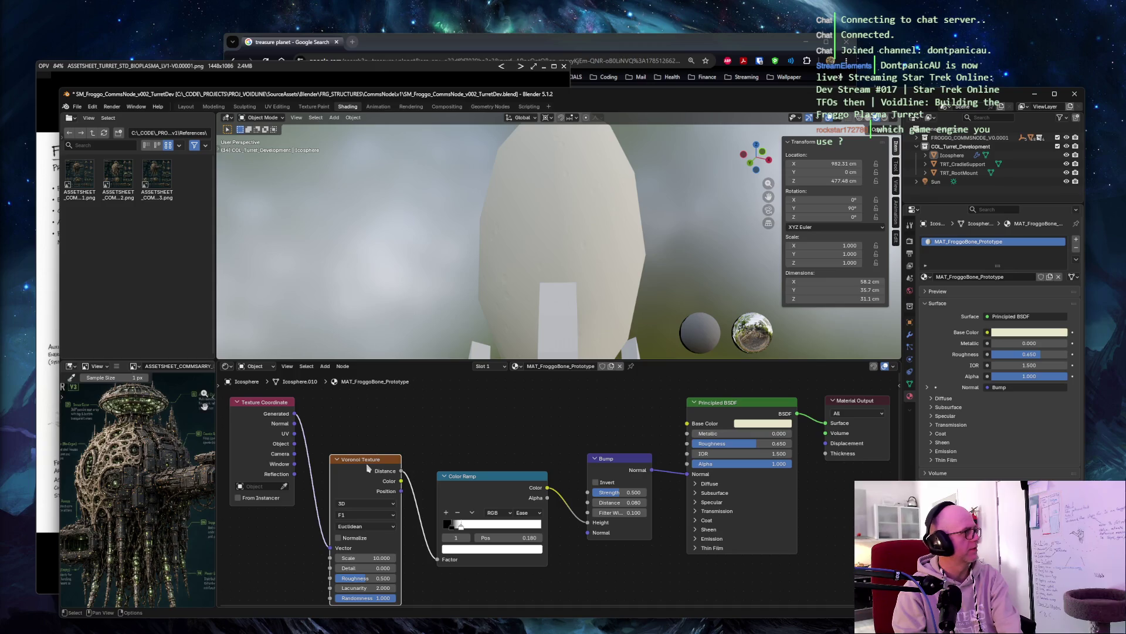
pyautogui.press('Delete')
pyautogui.click(516, 492)
pyautogui.press('Delete')
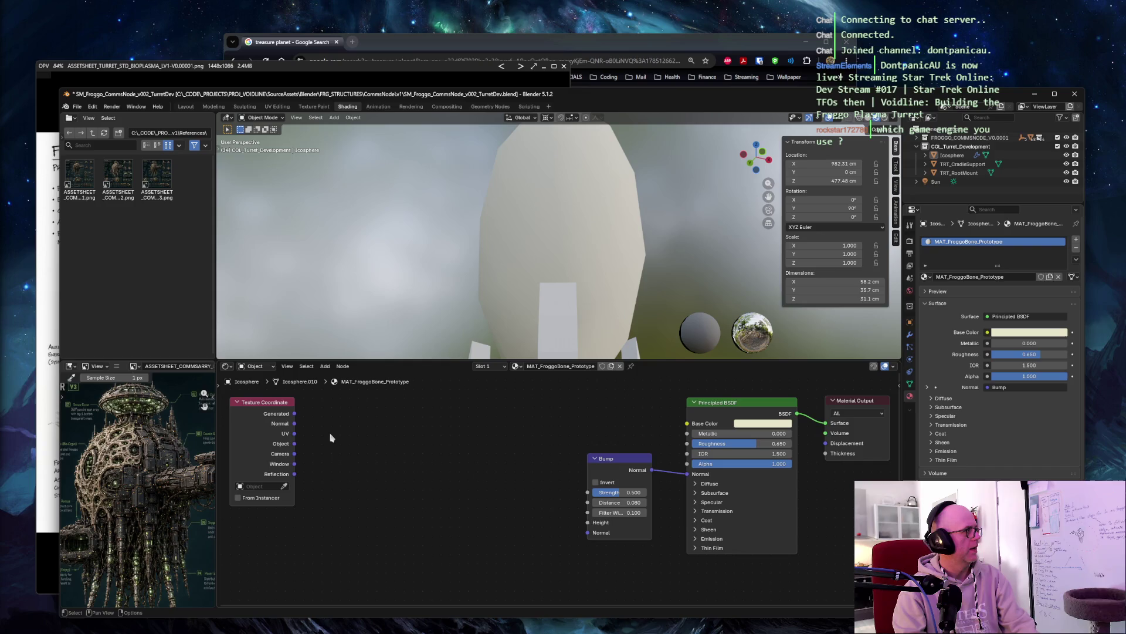
# Step: Add a Noise Texture node and a new Color Ramp between it and the Bump
pyautogui.hotkey('shift', 'a')
pyautogui.write('noise te')
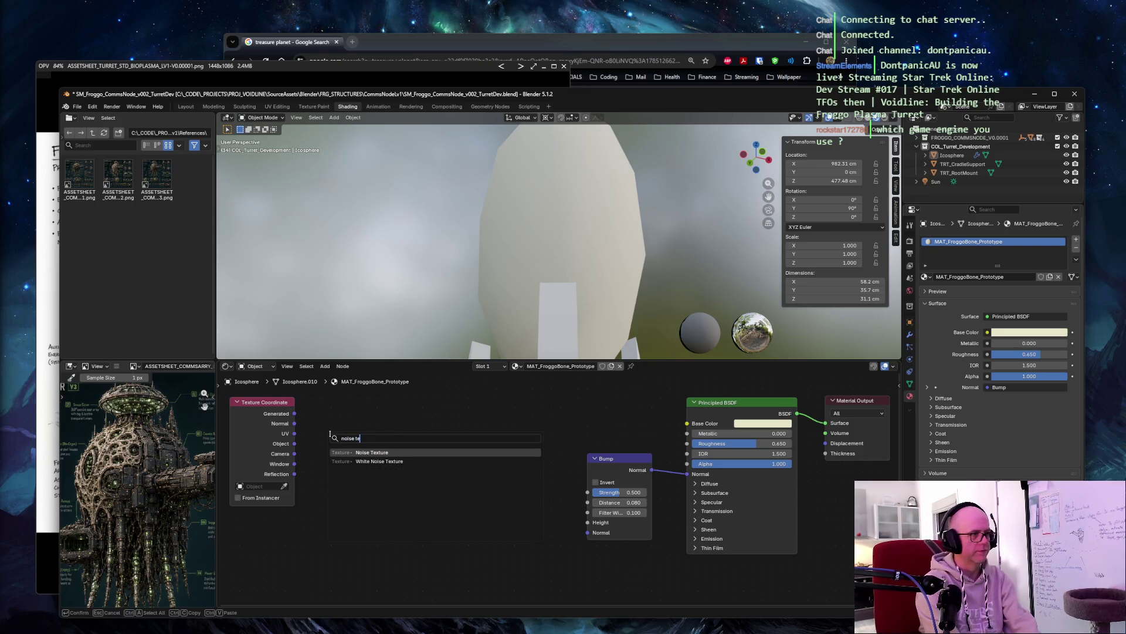
pyautogui.press('Return')
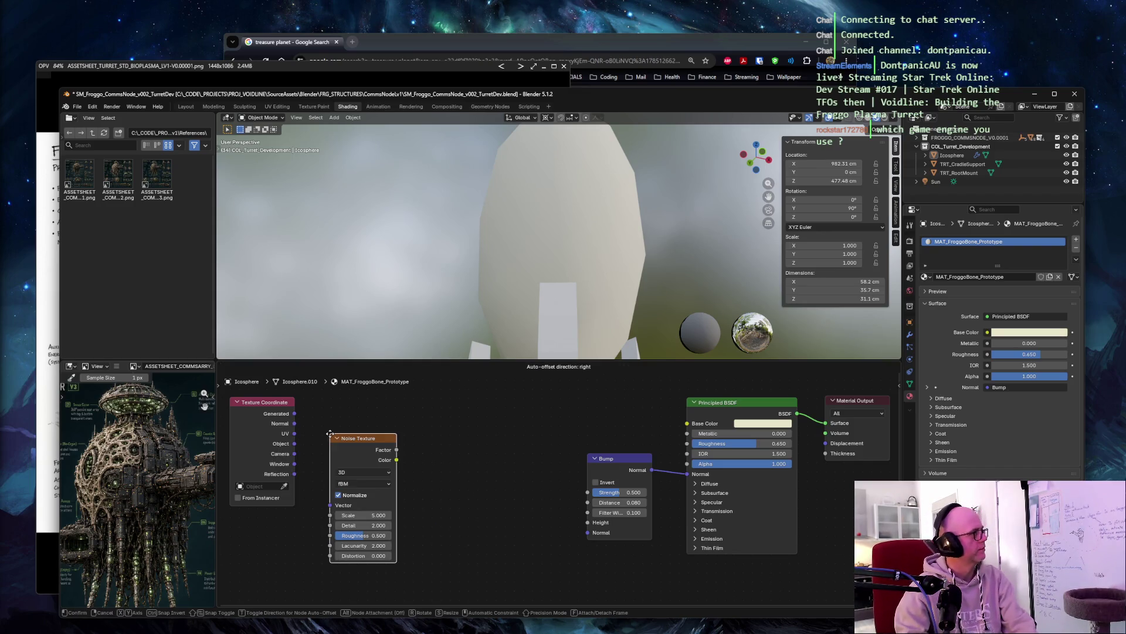
pyautogui.click(330, 443)
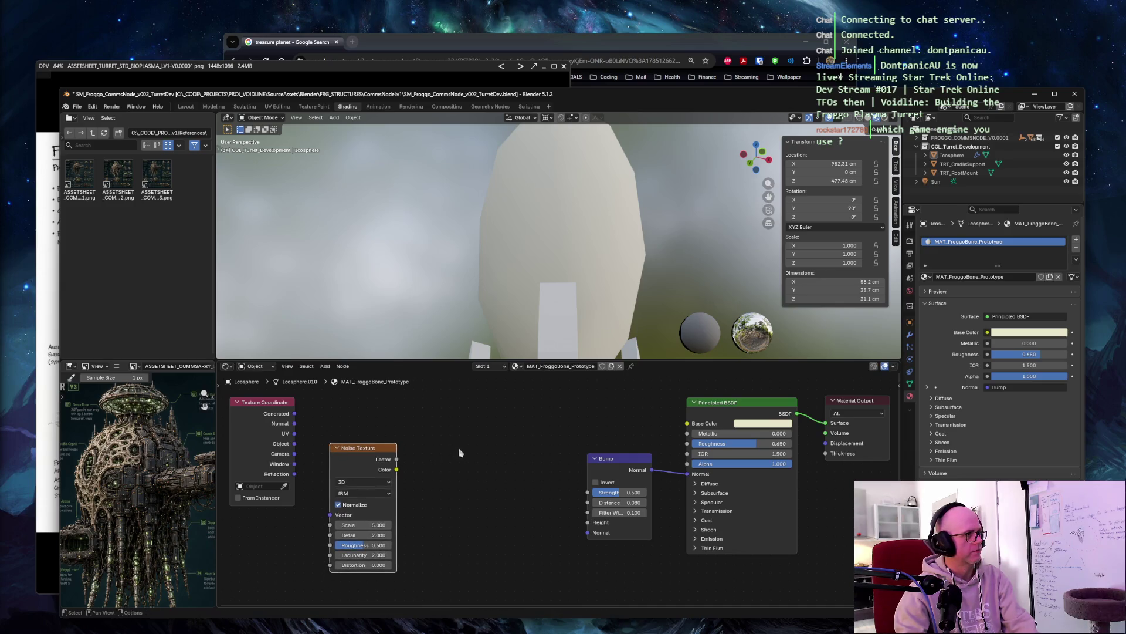
pyautogui.hotkey('shift', 'a')
pyautogui.write('colo')
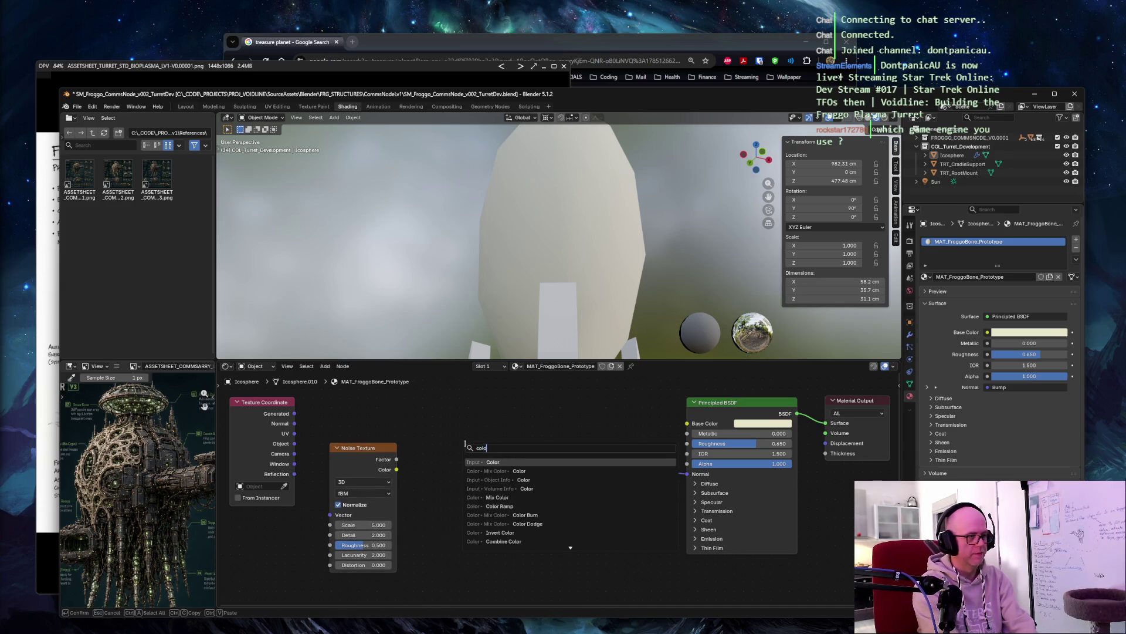
pyautogui.write('ur ra')
pyautogui.press('Return')
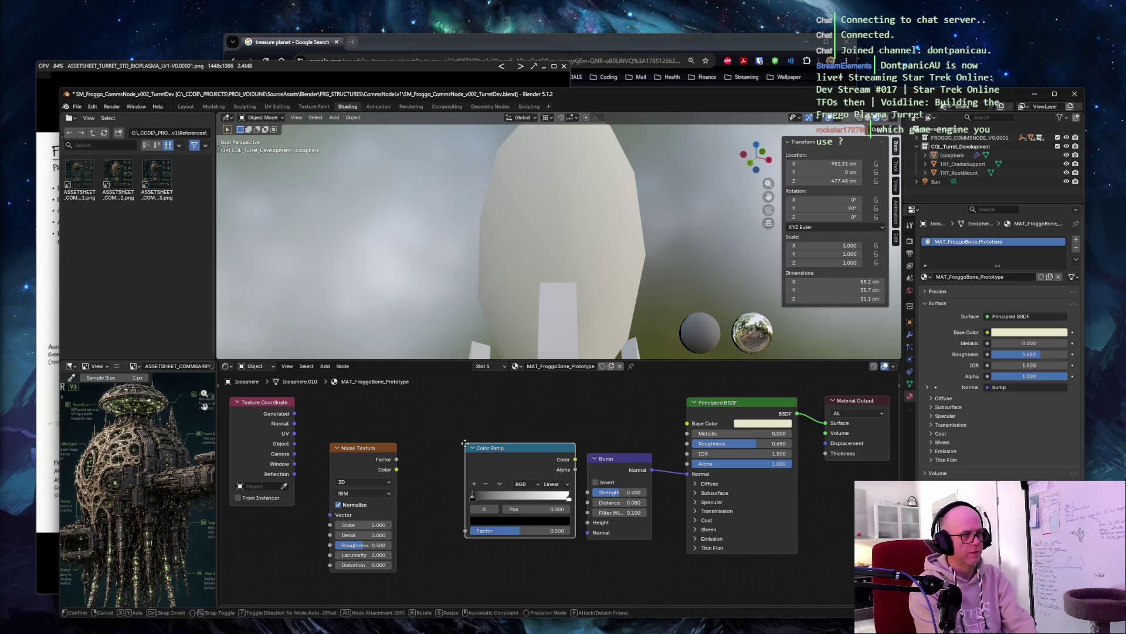
pyautogui.click(431, 451)
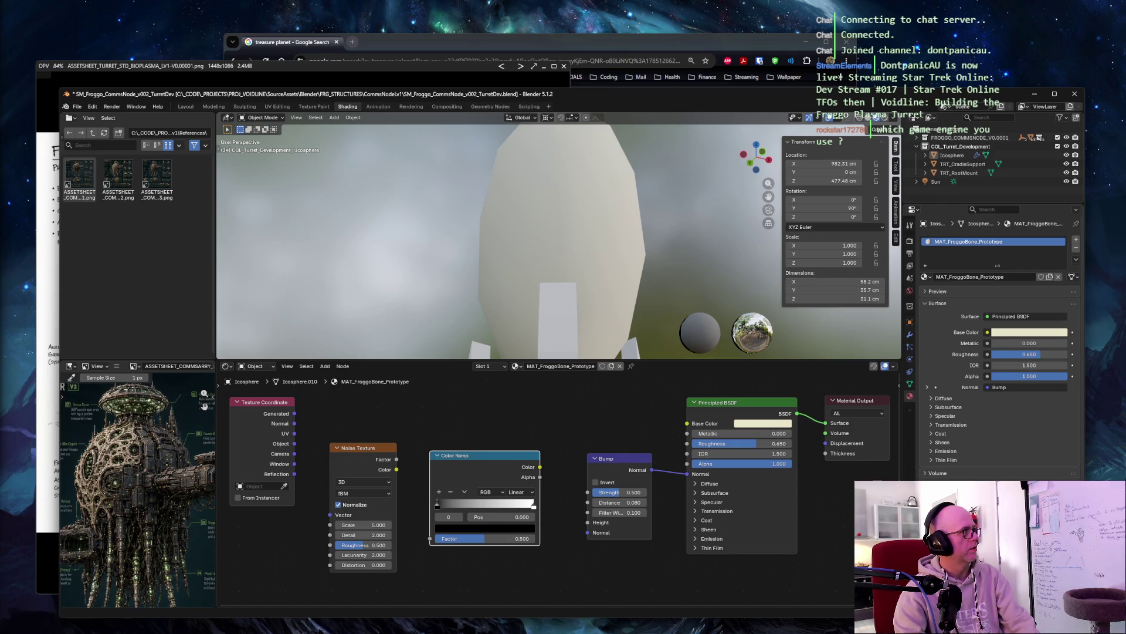
# Step: Connect Texture Coordinate Generated to the Noise Texture Vector input
pyautogui.click(376, 416)
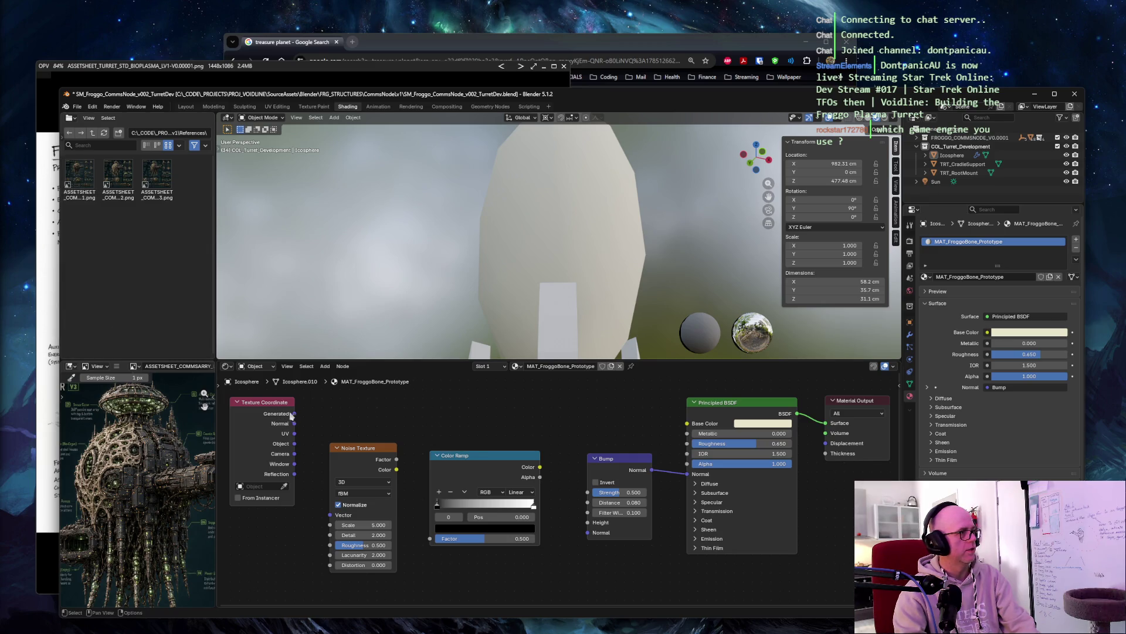
pyautogui.moveTo(294, 415); pyautogui.dragTo(329, 515)
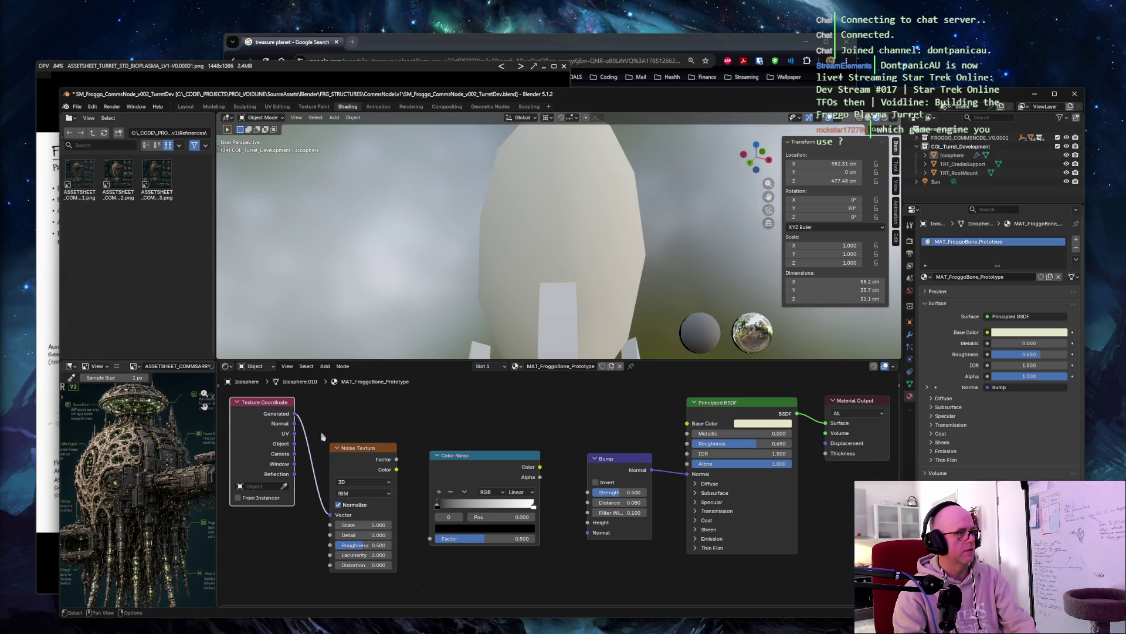
pyautogui.moveTo(366, 451); pyautogui.dragTo(358, 403)
# Step: Enter Noise Scale 6, Detail 6, Roughness 0.7, Distortion 0.3; link Factor to Color Ramp, Color to Bump Height
pyautogui.click(372, 482)
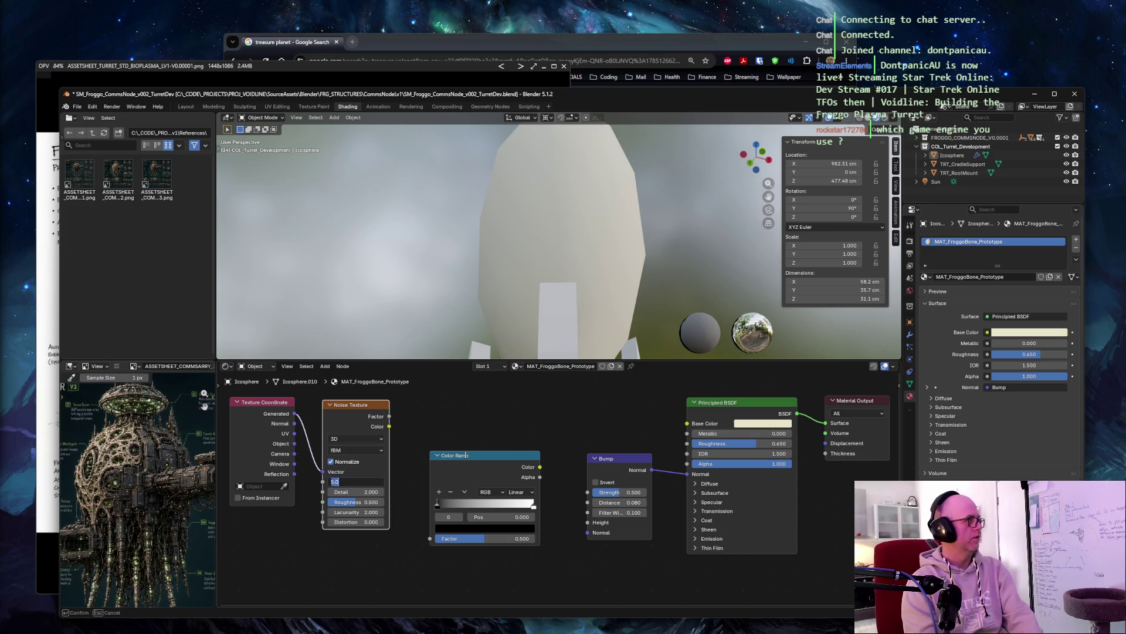
pyautogui.write('6')
pyautogui.press('Tab')
pyautogui.write('6')
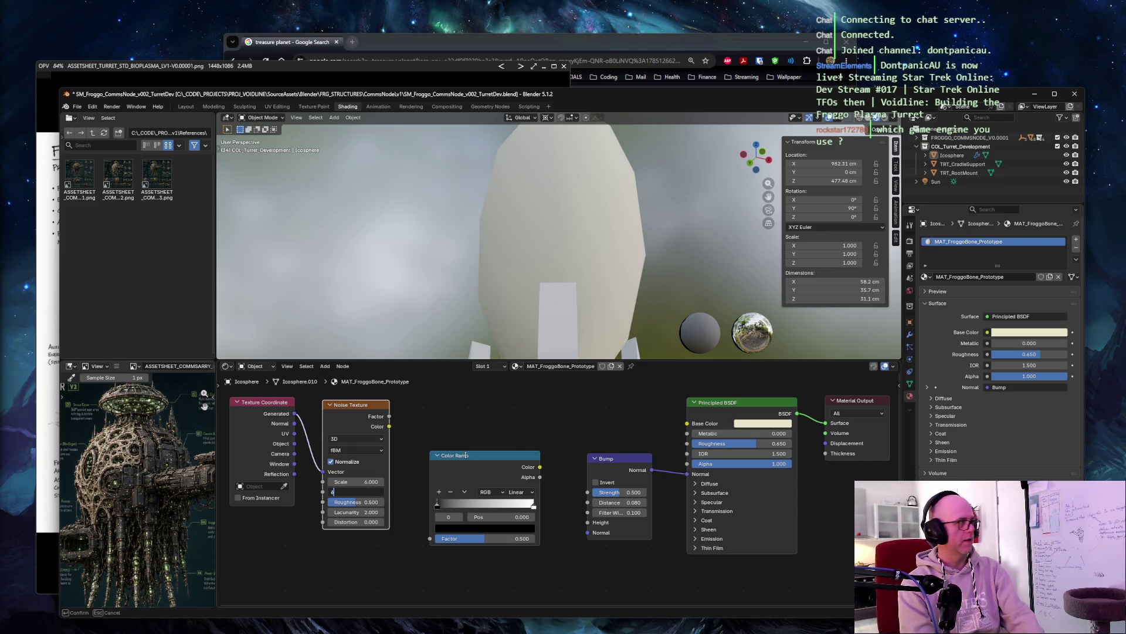
pyautogui.press('Tab')
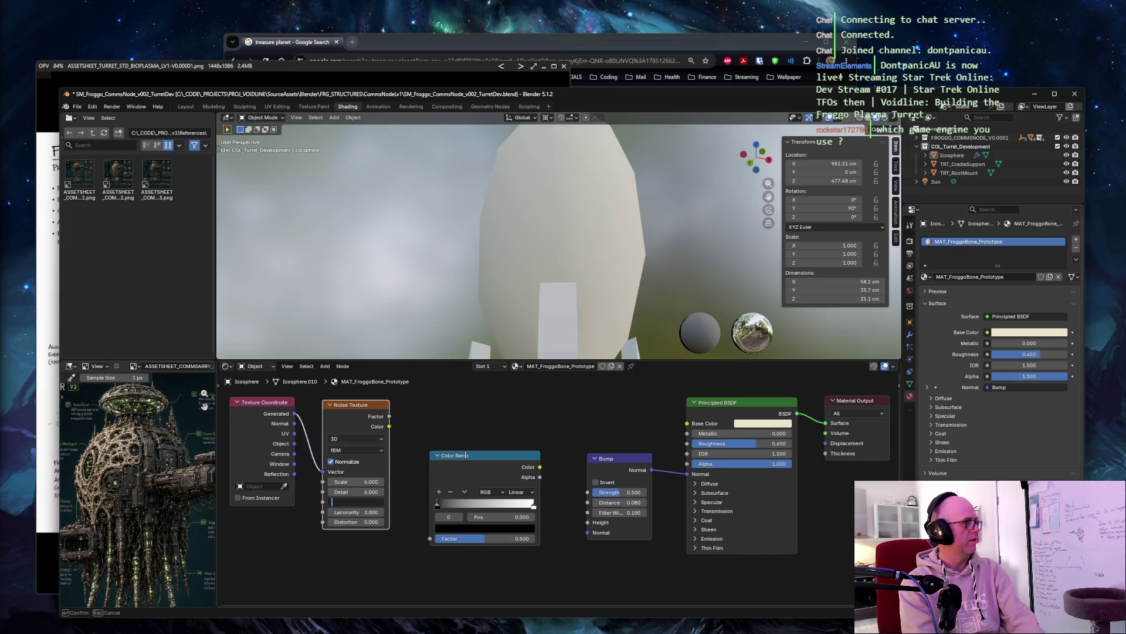
pyautogui.write('0.7')
pyautogui.press('Tab')
pyautogui.press('Tab')
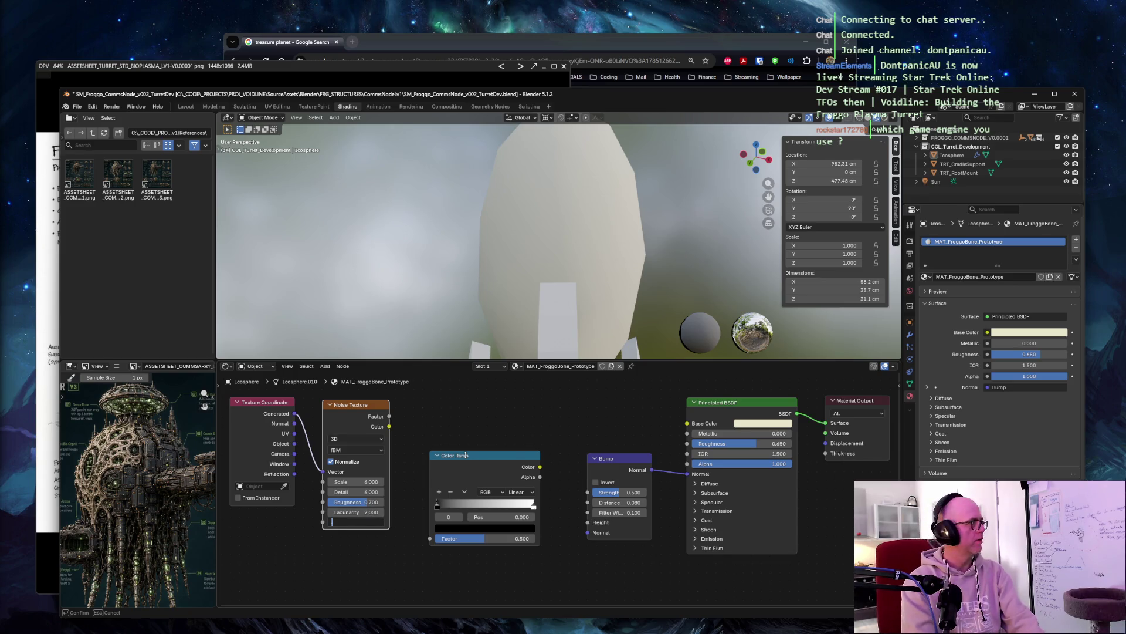
pyautogui.write('0.3')
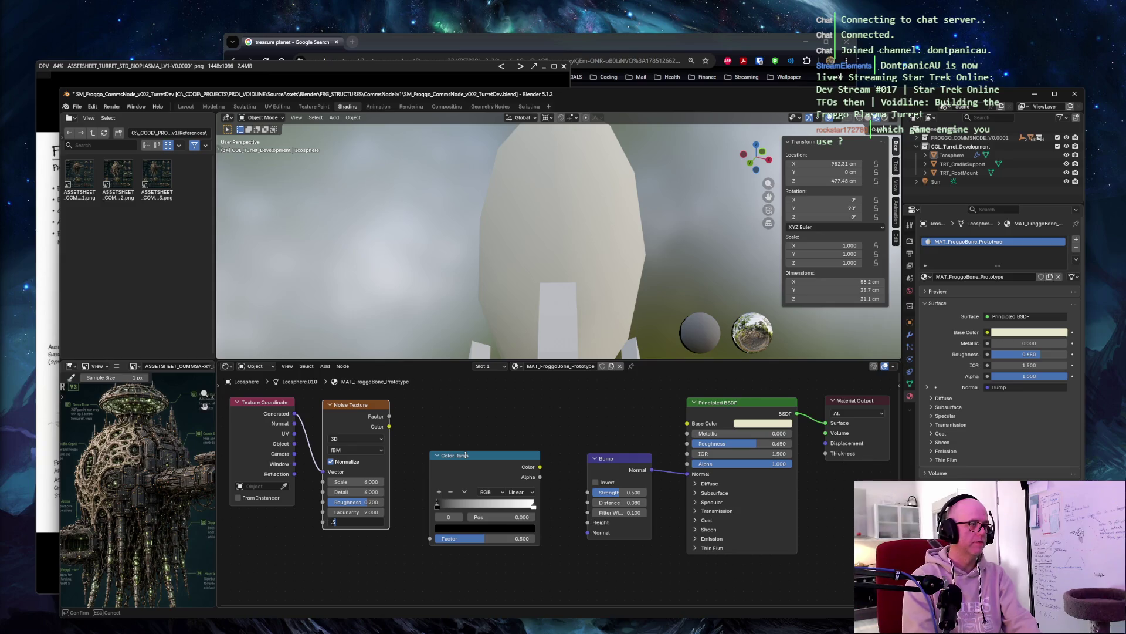
pyautogui.press('Tab')
pyautogui.press('Return')
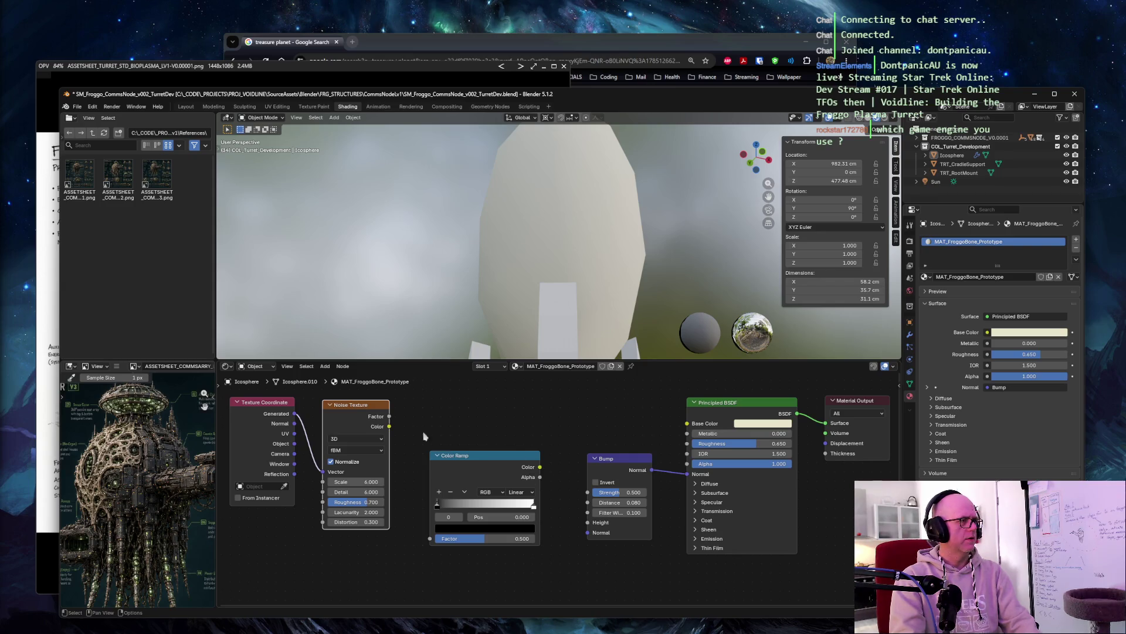
pyautogui.moveTo(389, 416); pyautogui.dragTo(430, 538)
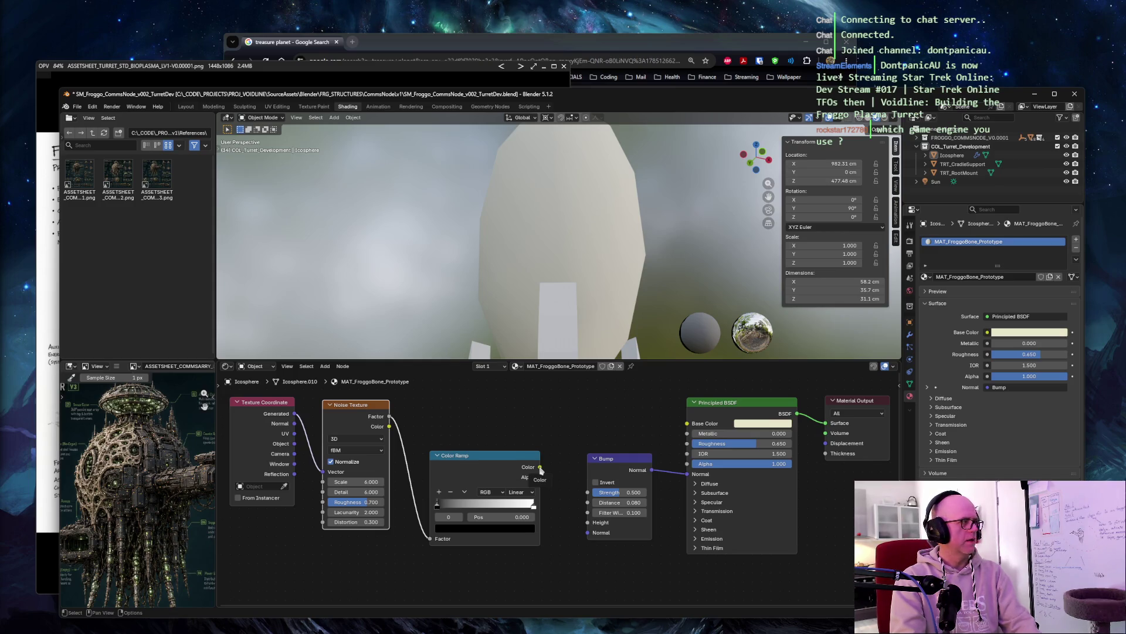
pyautogui.moveTo(541, 470)
pyautogui.mouseDown()
pyautogui.moveTo(580, 537)
pyautogui.moveTo(588, 523)
pyautogui.mouseUp()
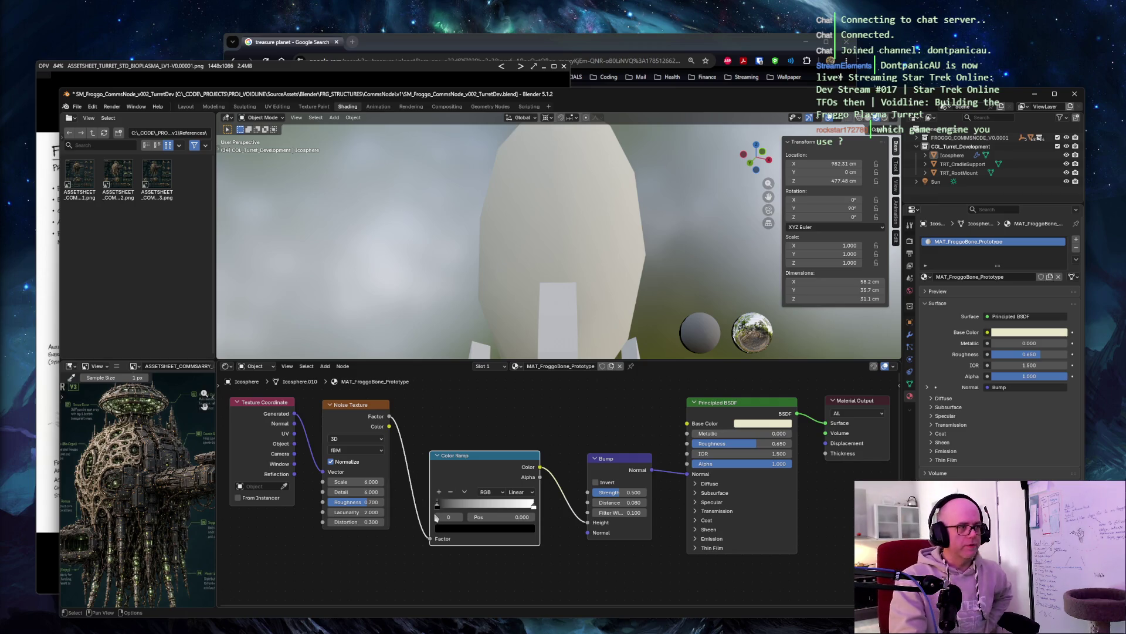
# Step: Try entering 0.38 and 0.55 as the new Color Ramp stop positions
pyautogui.click(476, 518)
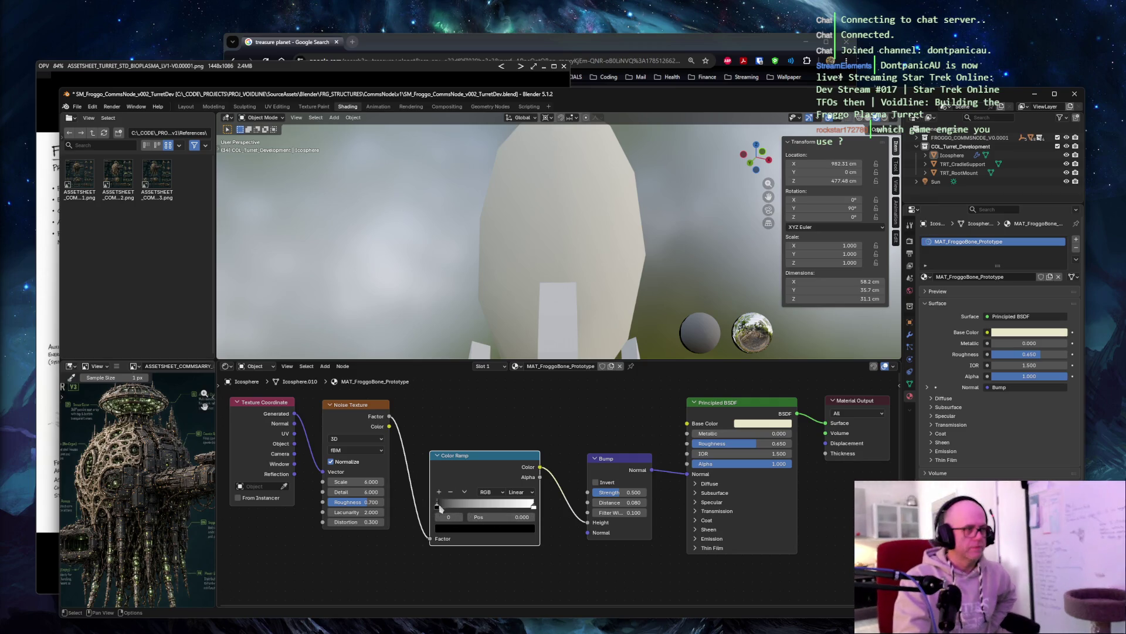
pyautogui.write('.38')
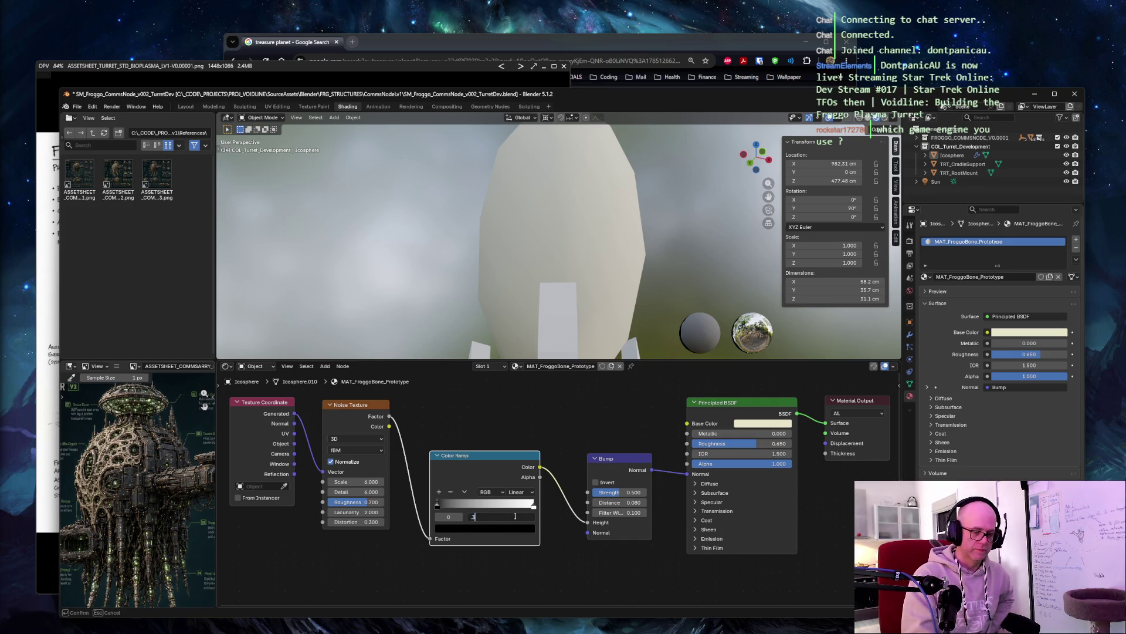
pyautogui.press('Tab')
pyautogui.press('capslock')
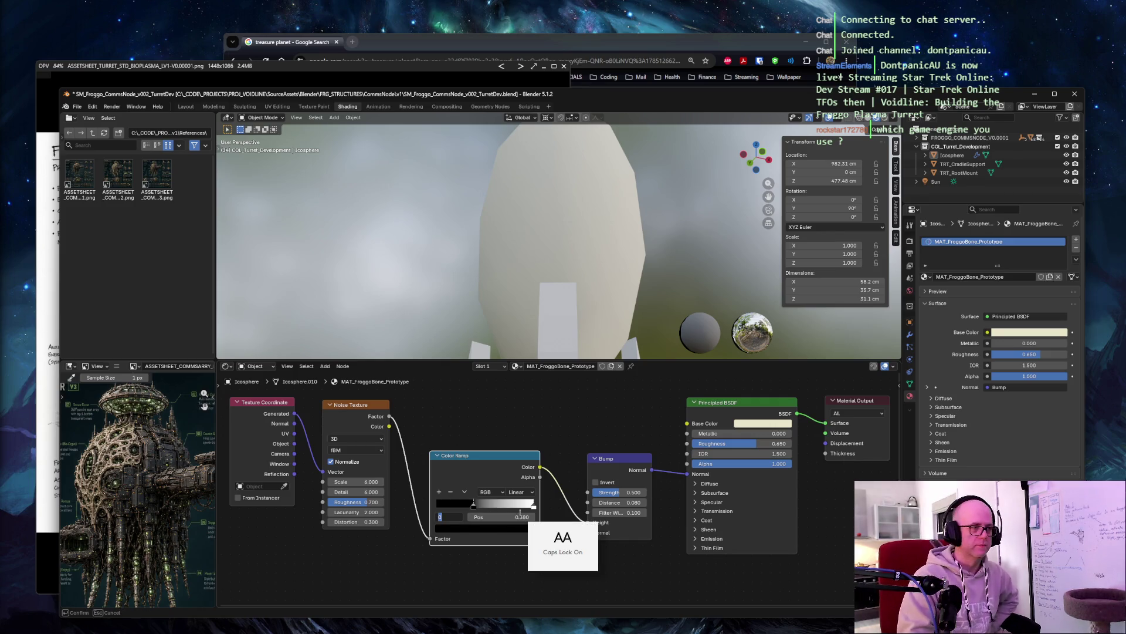
pyautogui.press('Tab')
pyautogui.press('BackSpace')
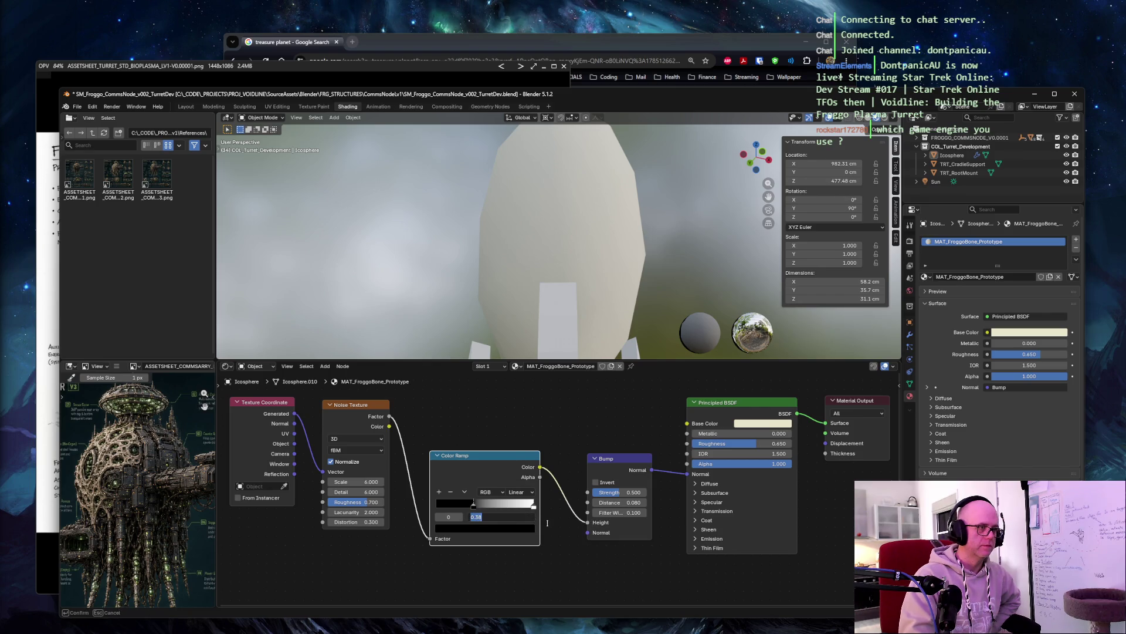
pyautogui.write('.55')
pyautogui.press('Return')
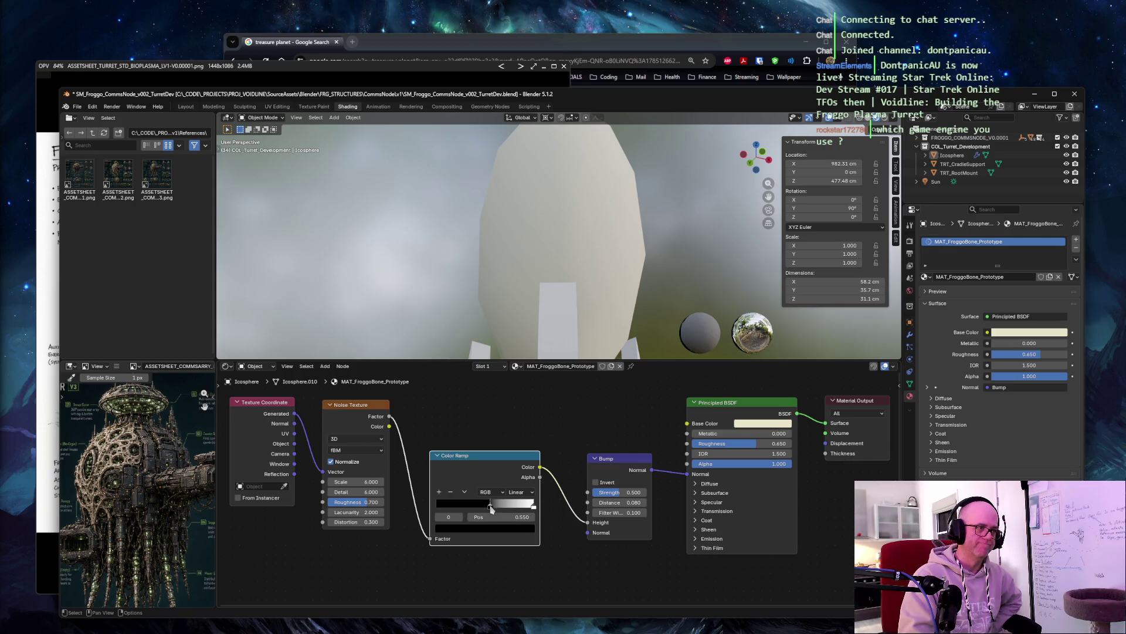
# Step: Put the black ramp stop at 0.38 and the white stop at 0.55
pyautogui.click(510, 517)
pyautogui.write('.38')
pyautogui.press('Return')
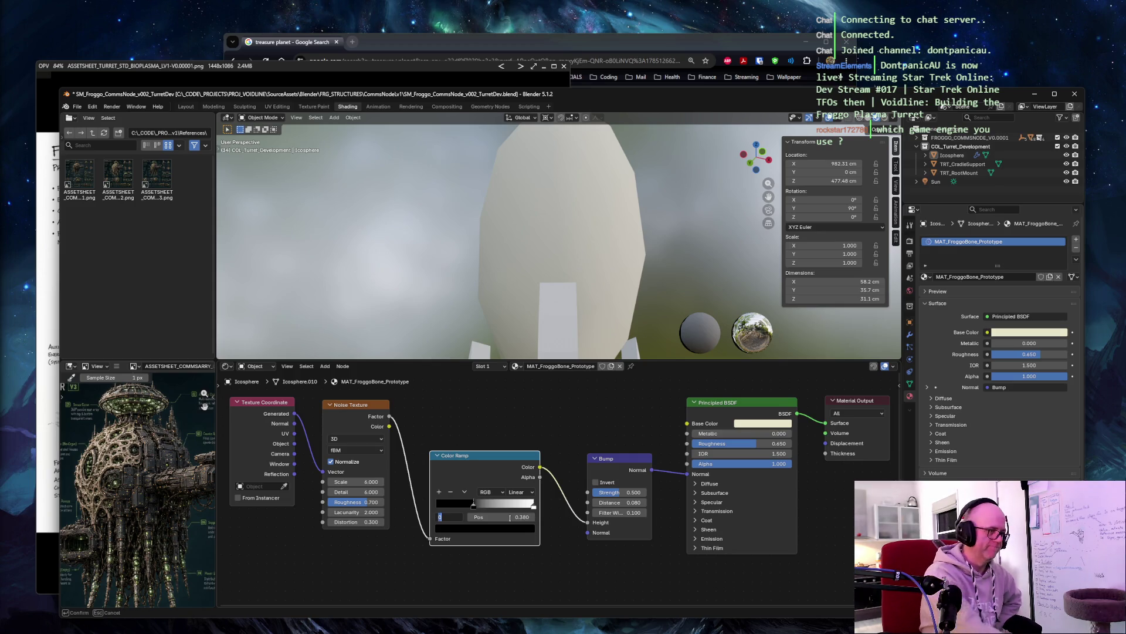
pyautogui.press('capslock')
pyautogui.click(533, 505)
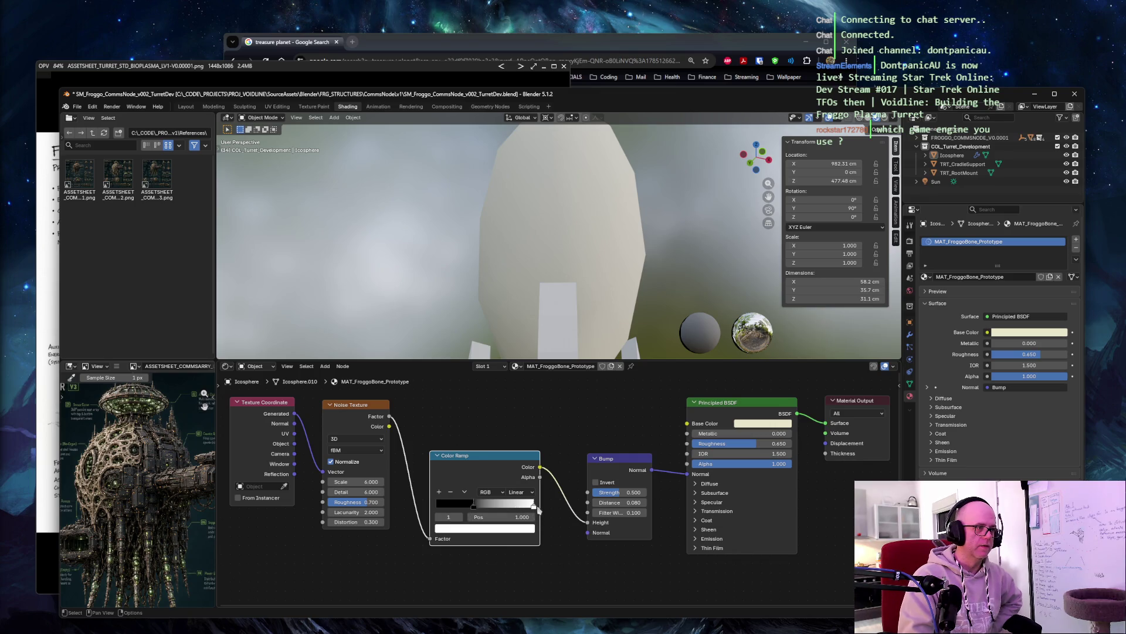
pyautogui.click(522, 517)
pyautogui.write('.55')
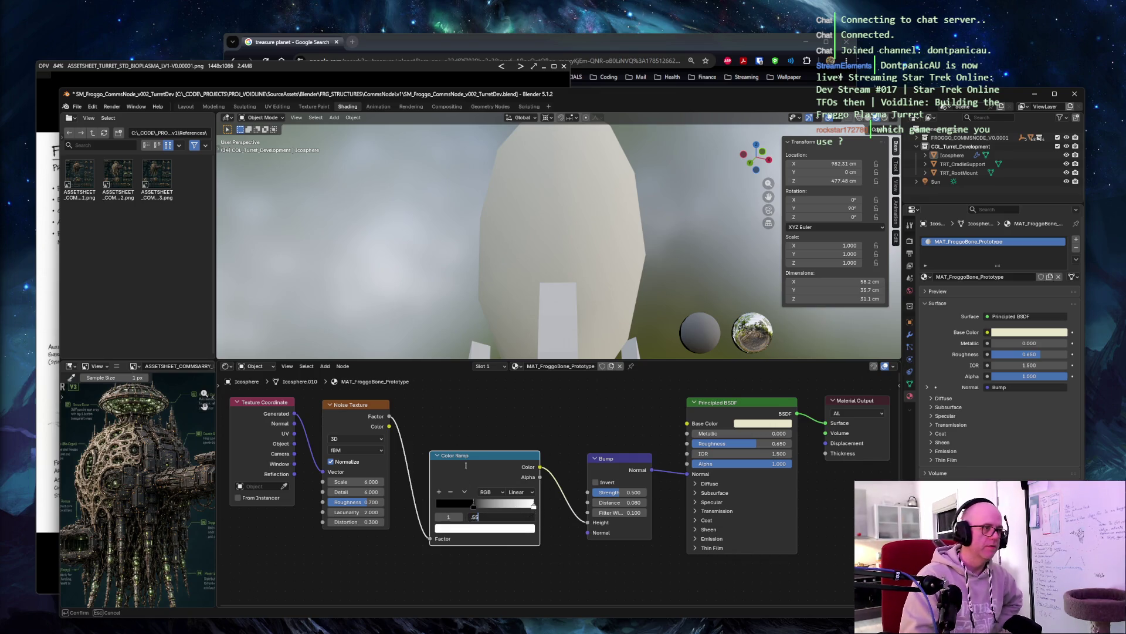
pyautogui.press('Return')
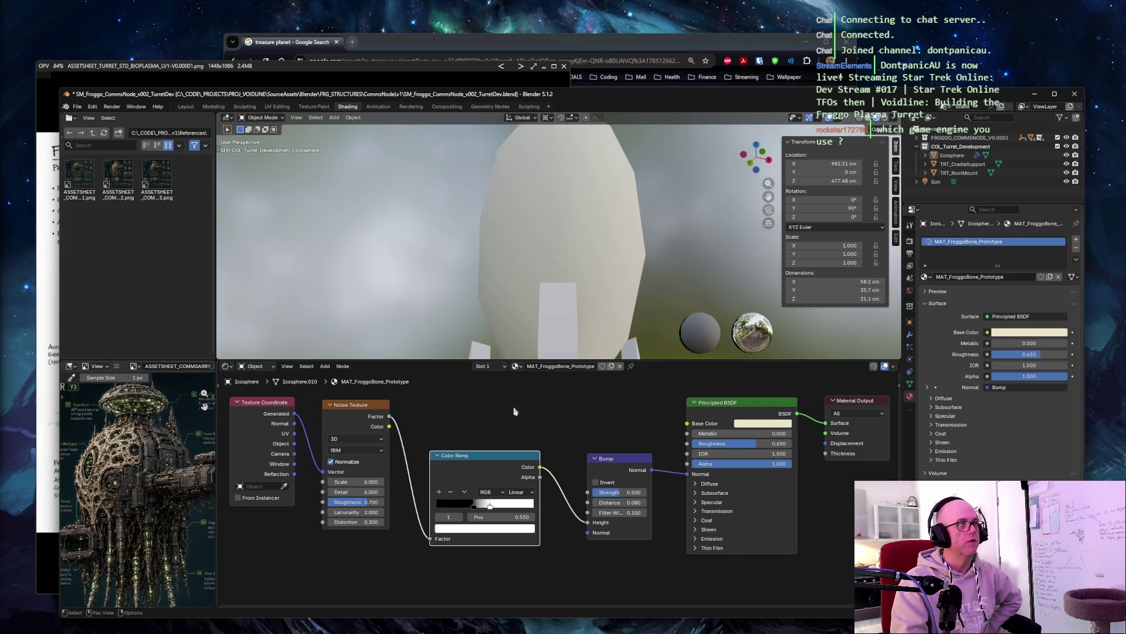
pyautogui.moveTo(428, 252); pyautogui.dragTo(466, 258, button='middle')
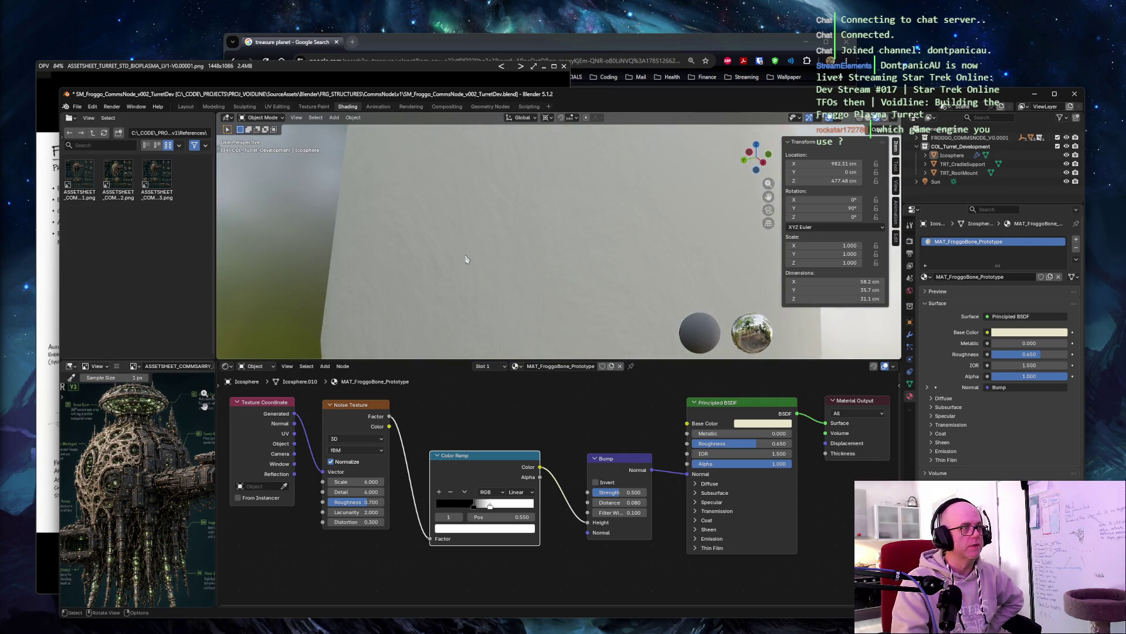
pyautogui.scroll(-2, 467, 259)
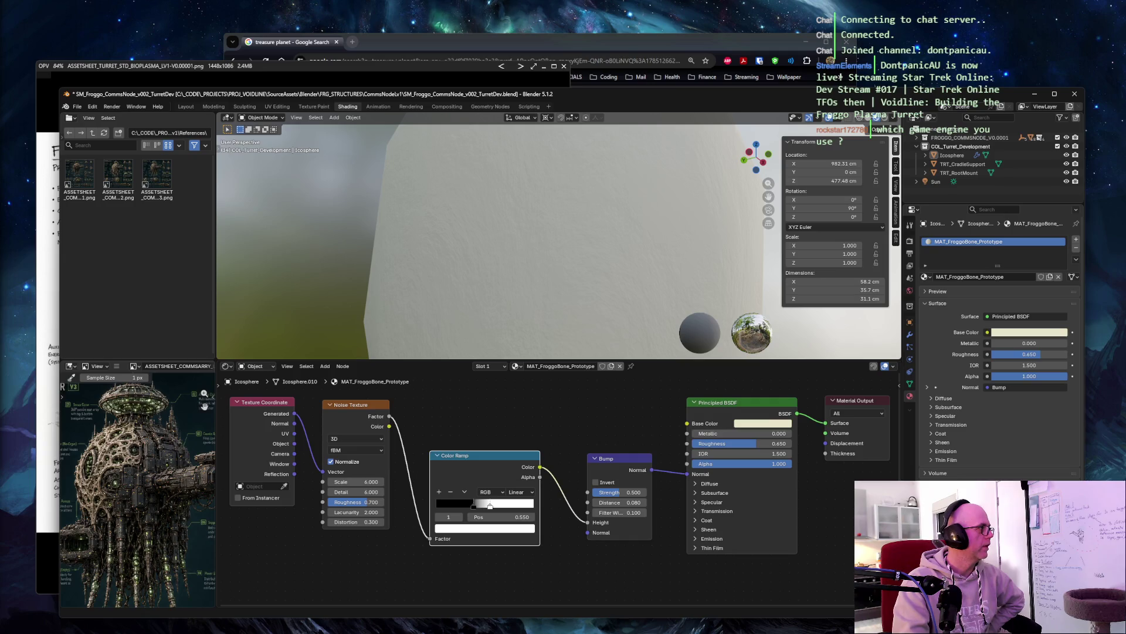
pyautogui.click(634, 497)
pyautogui.press('BackSpace')
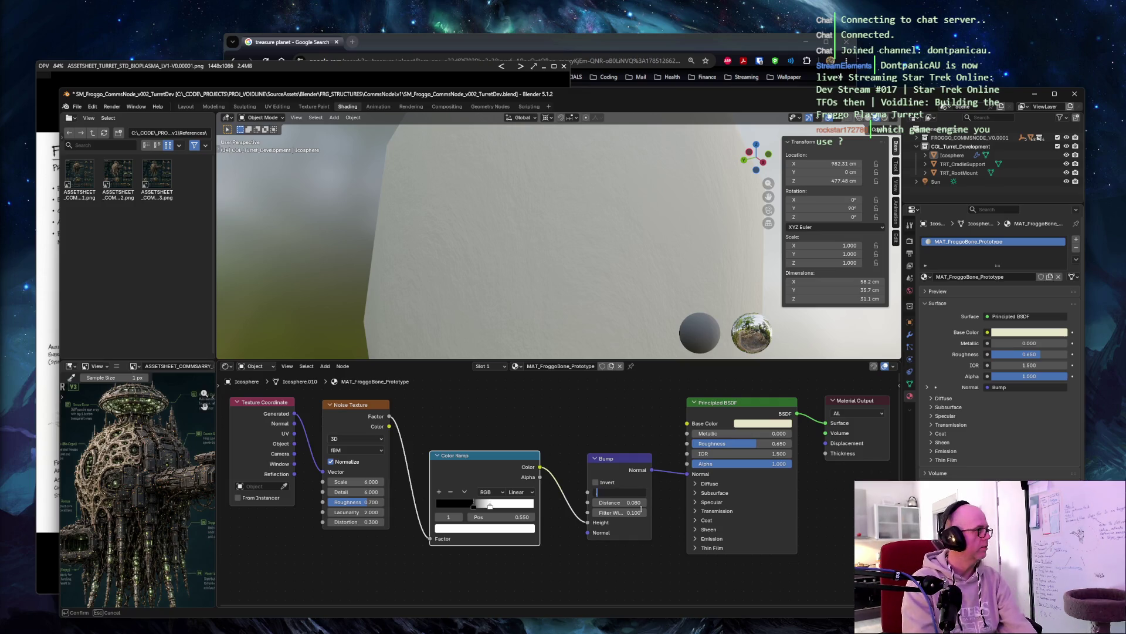
pyautogui.write('.35')
pyautogui.press('Tab')
pyautogui.write('.05')
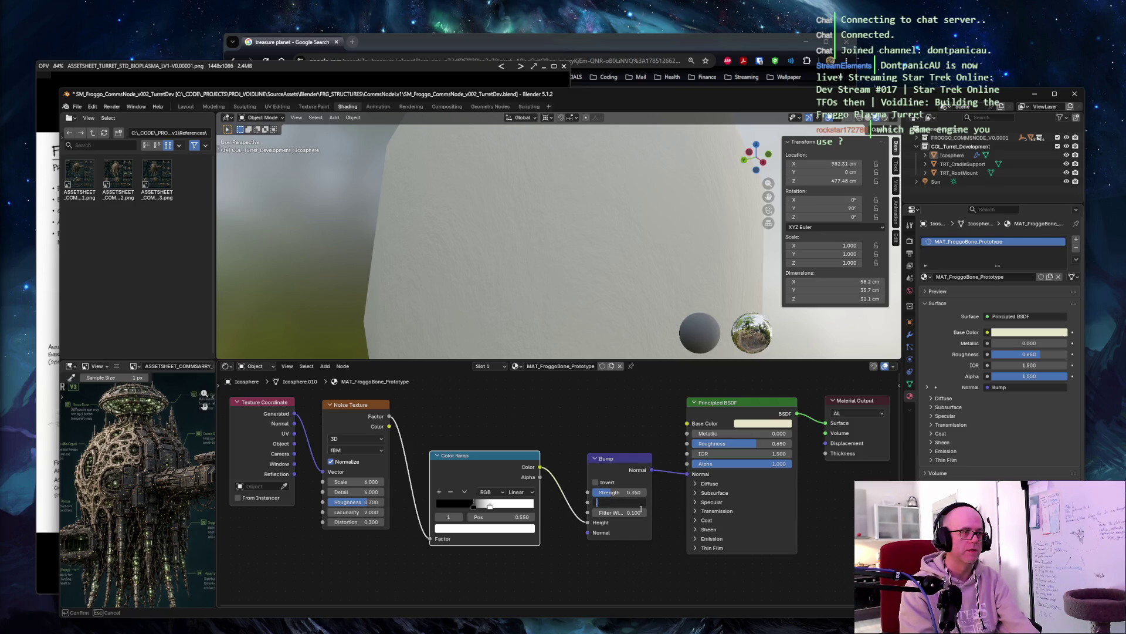
pyautogui.press('Tab')
pyautogui.press('Return')
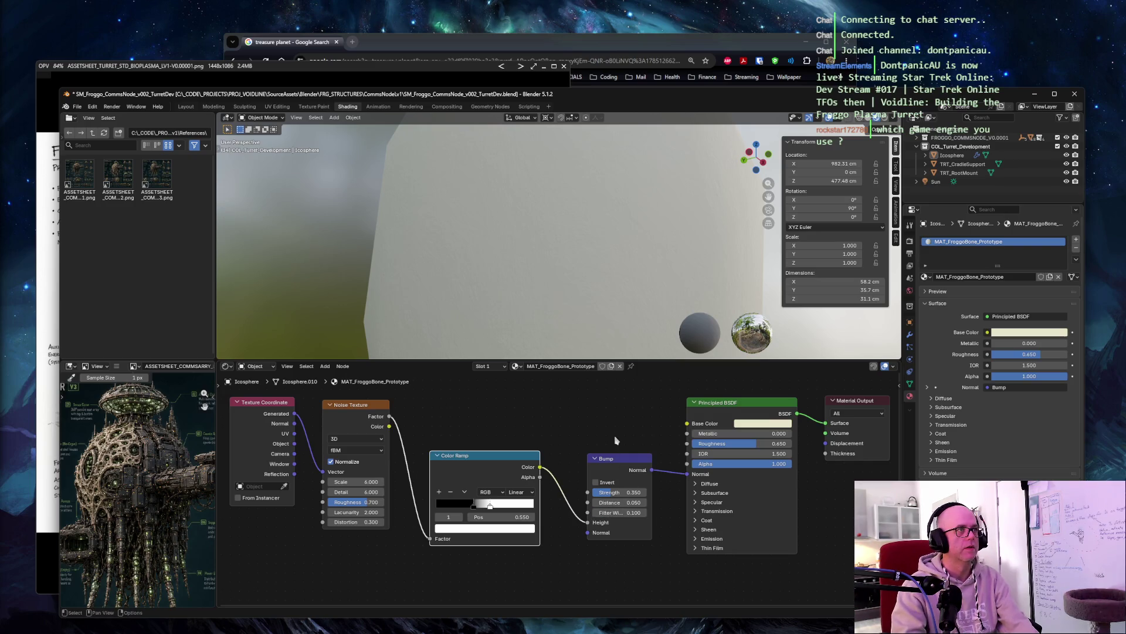
pyautogui.scroll(3, 495, 324)
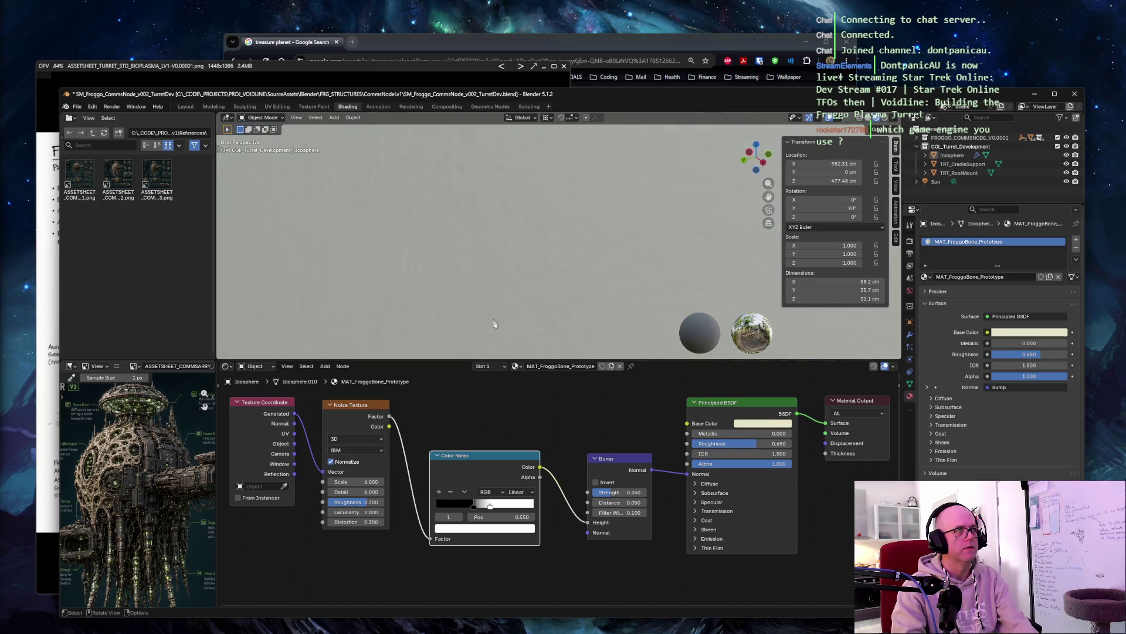
pyautogui.scroll(-3, 494, 324)
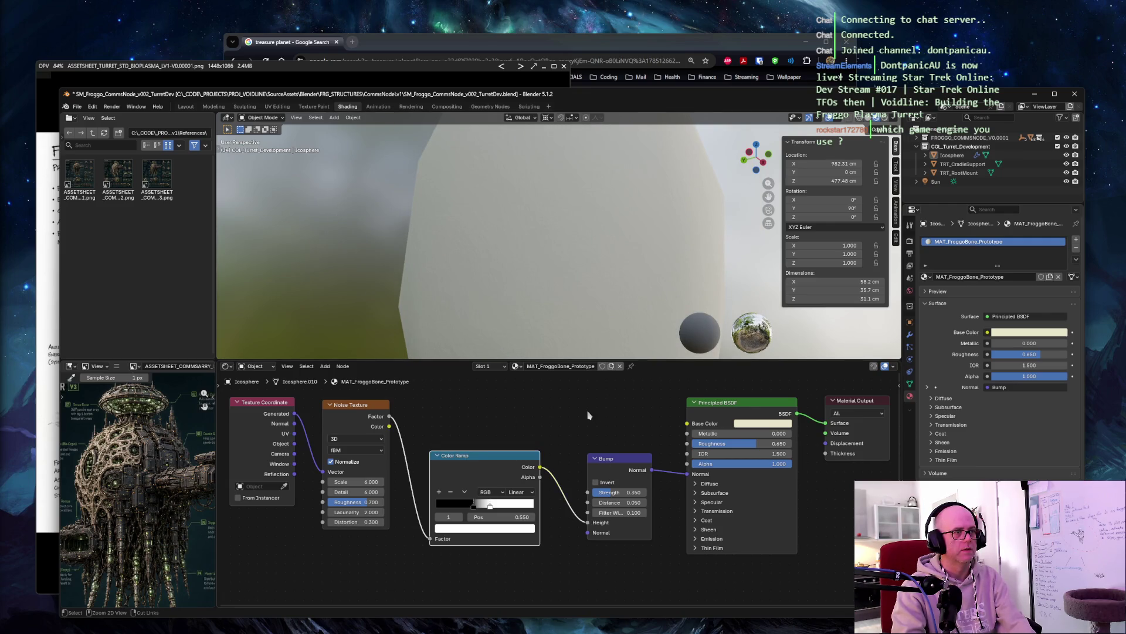
pyautogui.hotkey('ctrl', 'z')
pyautogui.hotkey('ctrl', 'z')
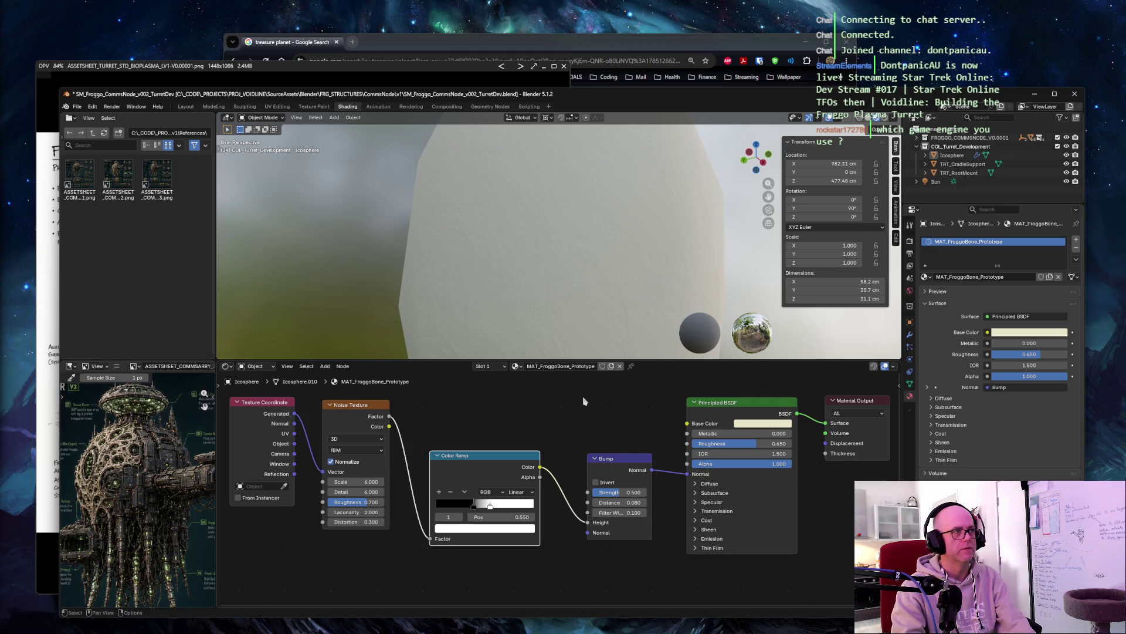
pyautogui.click(583, 401)
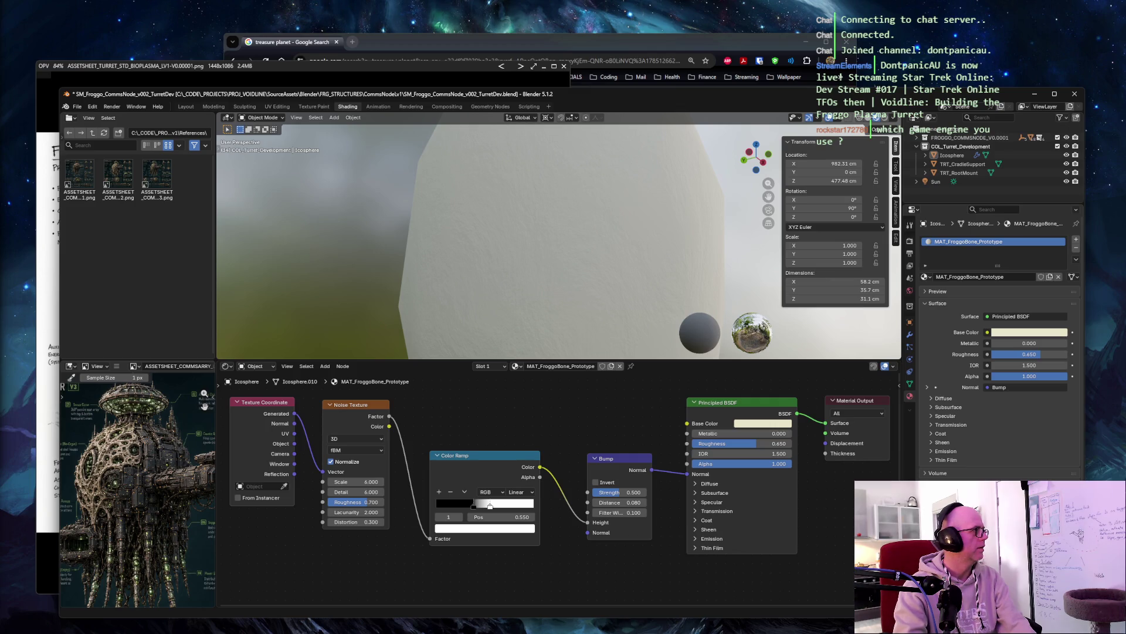
pyautogui.click(245, 4)
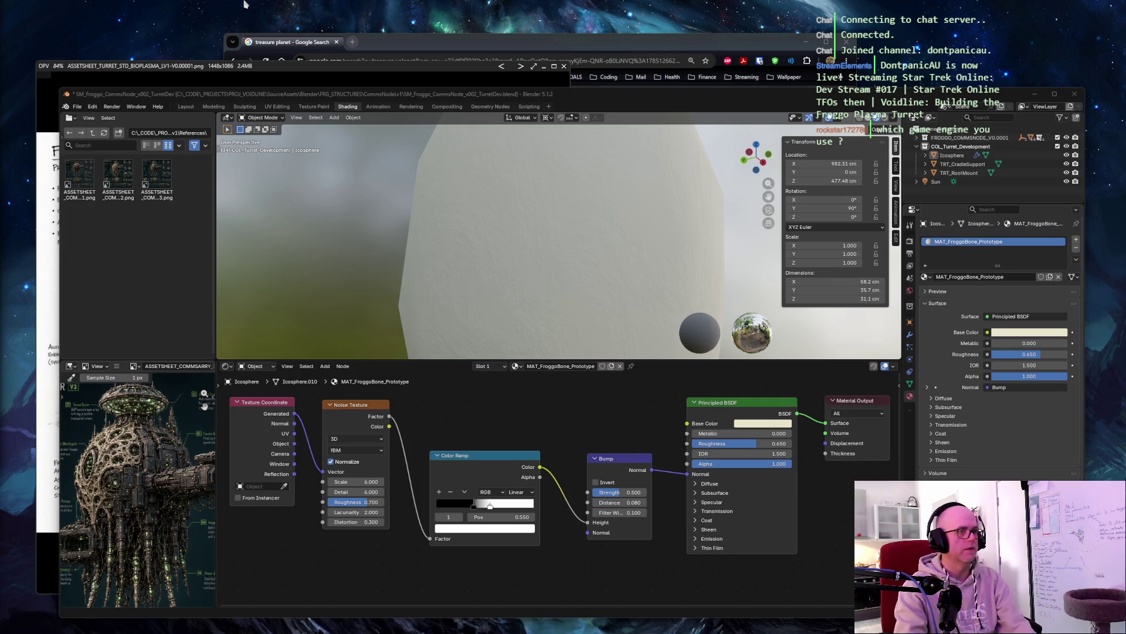
# Step: Take a region snip framing the whole Blender window with the scale-6 noise bump setup
pyautogui.press('ctrl+Print')
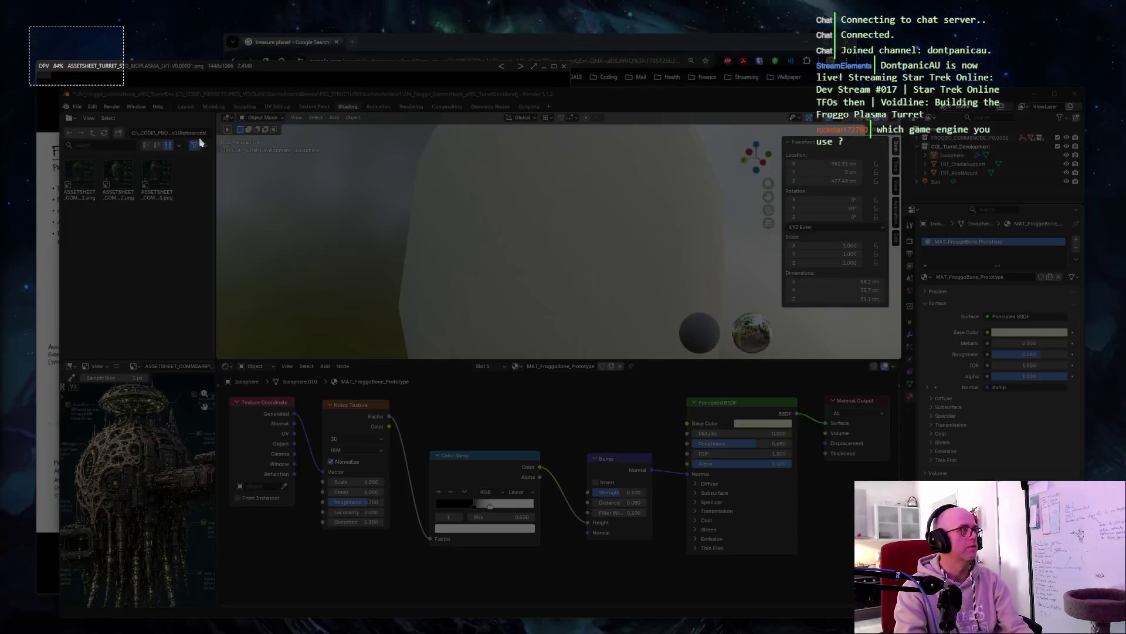
pyautogui.moveTo(28, 24); pyautogui.dragTo(1091, 623)
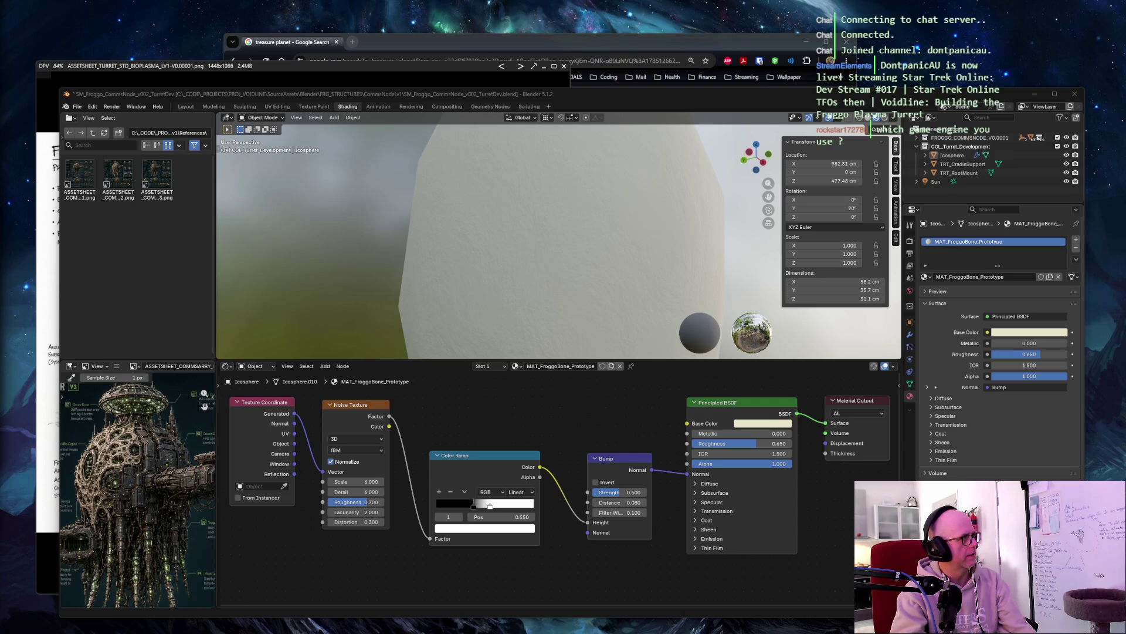
# Step: Duplicate the Noise Texture and Color Ramp nodes and place the copies below the originals
pyautogui.click(314, 568)
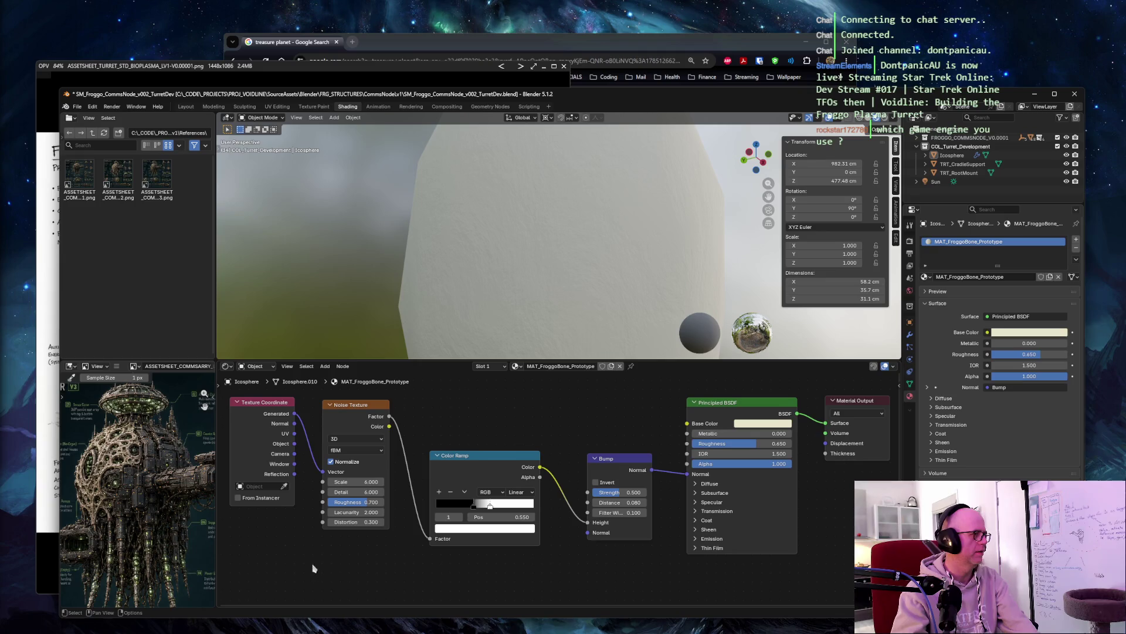
pyautogui.moveTo(336, 579)
pyautogui.mouseDown()
pyautogui.moveTo(501, 468)
pyautogui.moveTo(501, 400)
pyautogui.mouseUp()
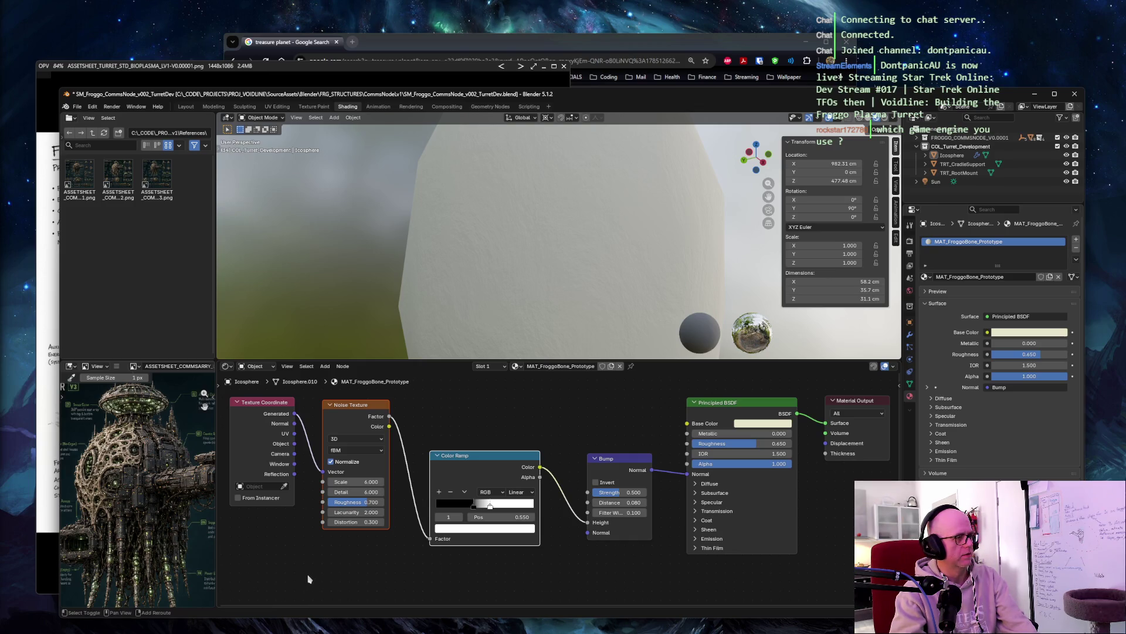
pyautogui.press('g')
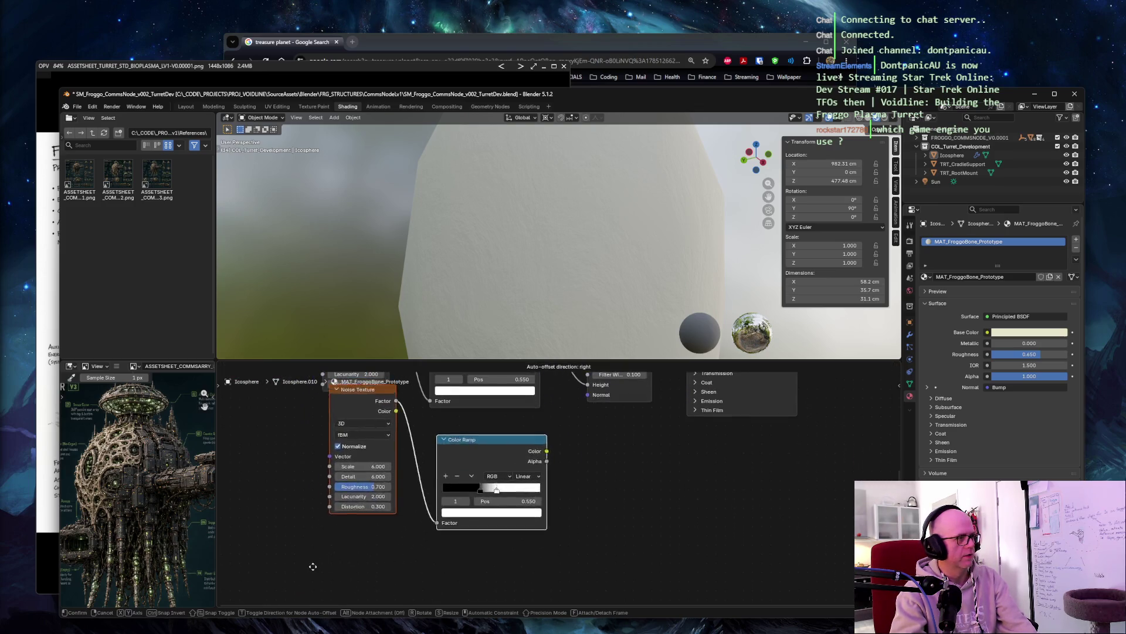
pyautogui.click(308, 584)
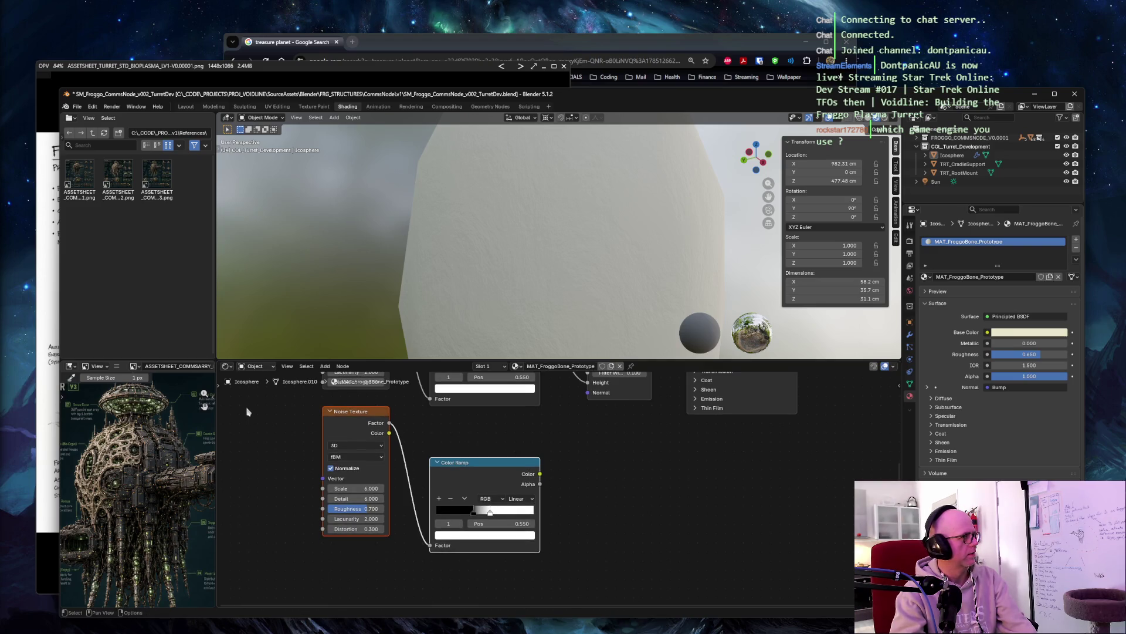
pyautogui.moveTo(247, 412)
pyautogui.mouseDown(button='middle')
pyautogui.moveTo(264, 452)
pyautogui.moveTo(267, 528)
pyautogui.mouseUp(button='middle')
# Step: Label the original noise node 'micro surface' and the copy 'large cavities'
pyautogui.click(342, 415)
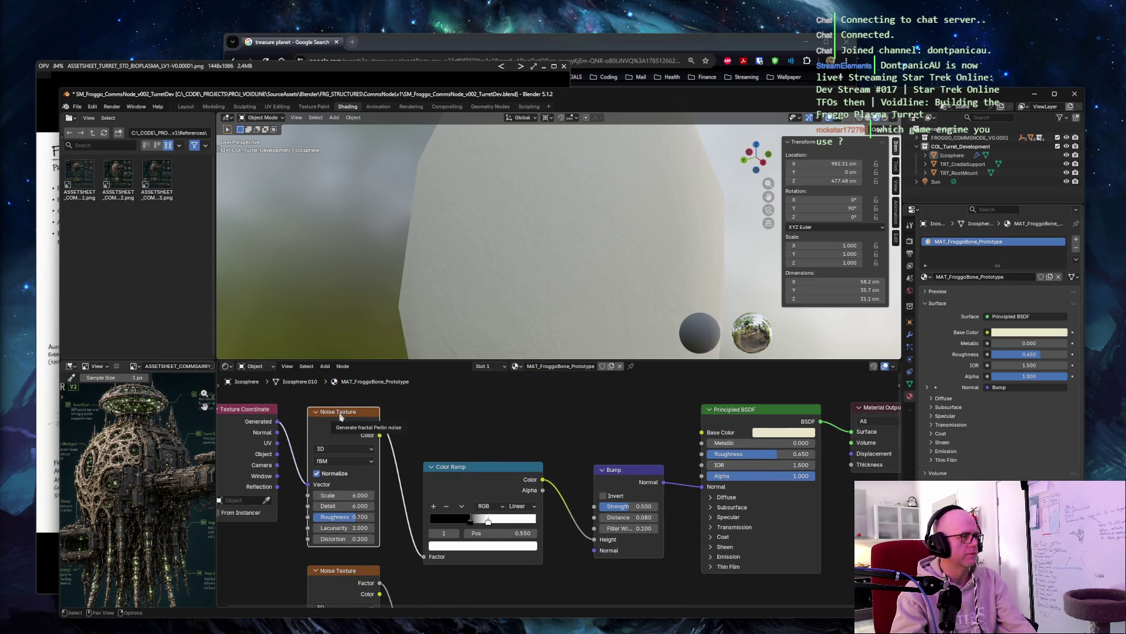
pyautogui.rightClick(342, 414)
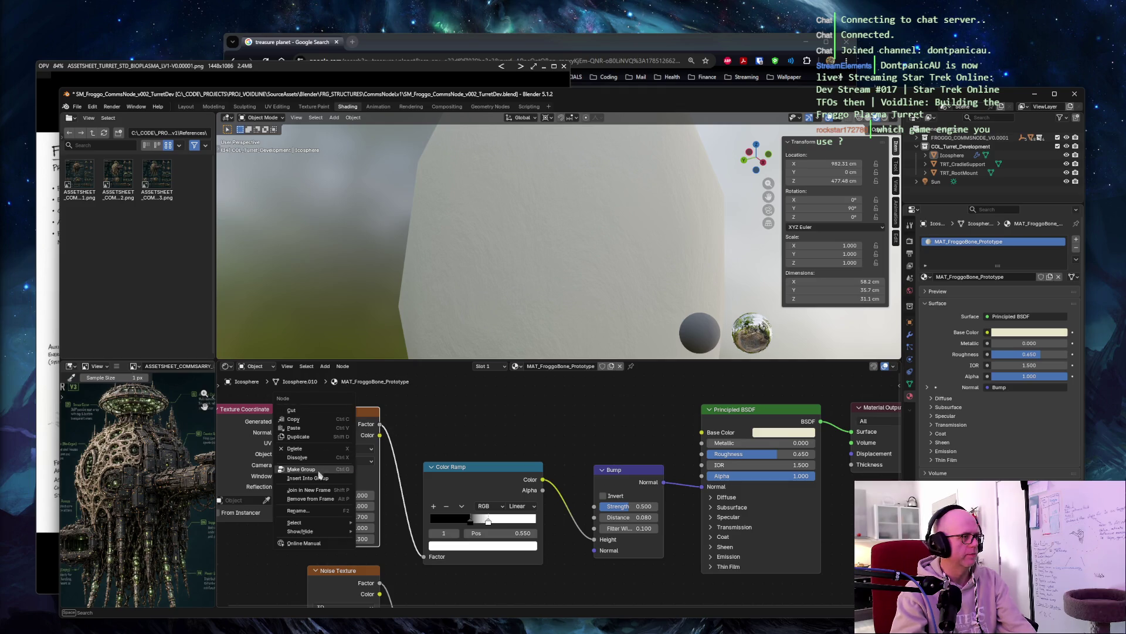
pyautogui.click(298, 510)
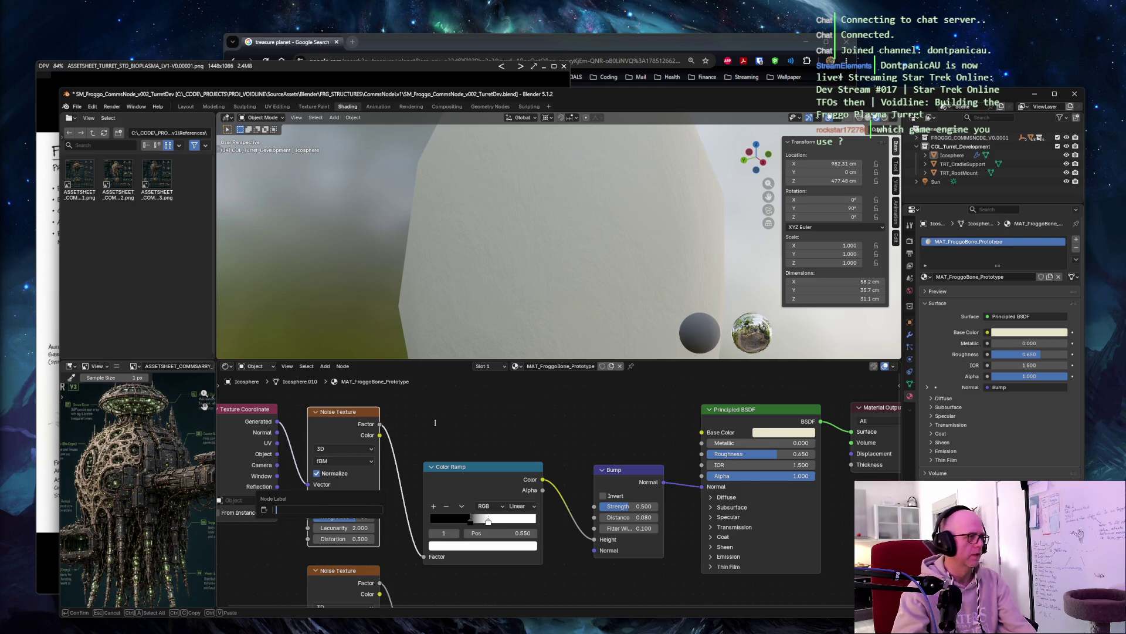
pyautogui.write('micro surface')
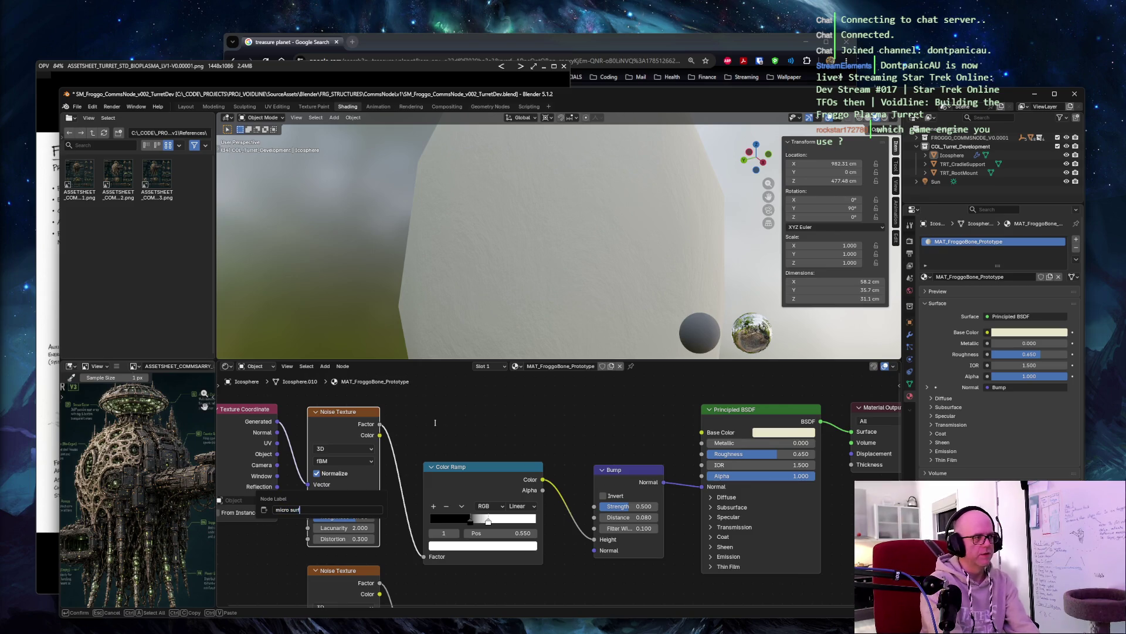
pyautogui.press('Return')
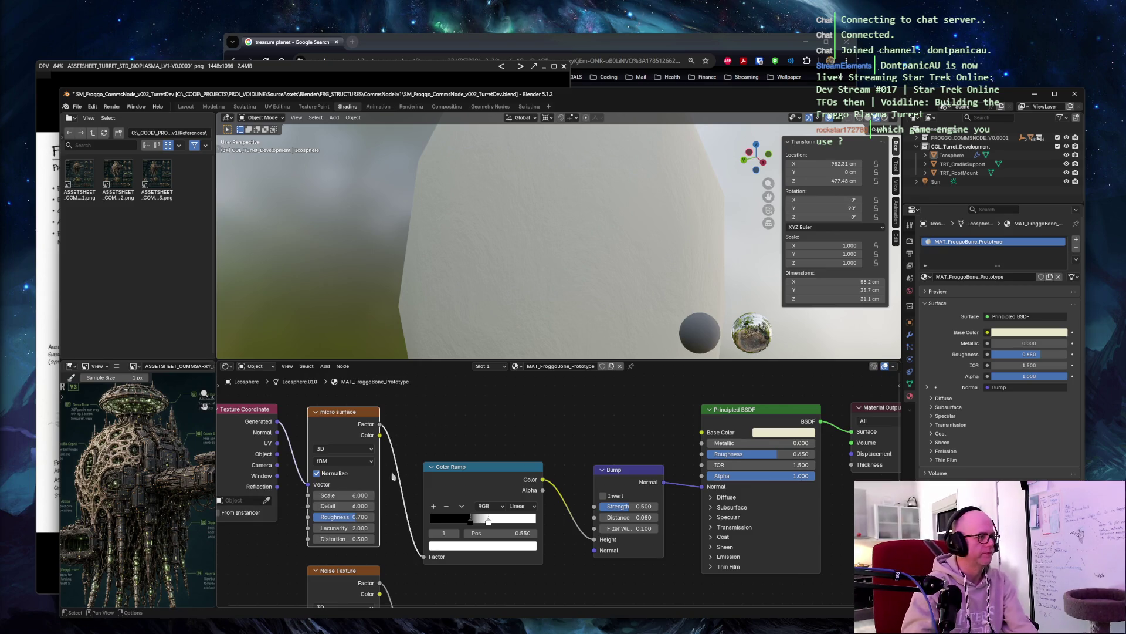
pyautogui.rightClick(338, 580)
pyautogui.click(336, 573)
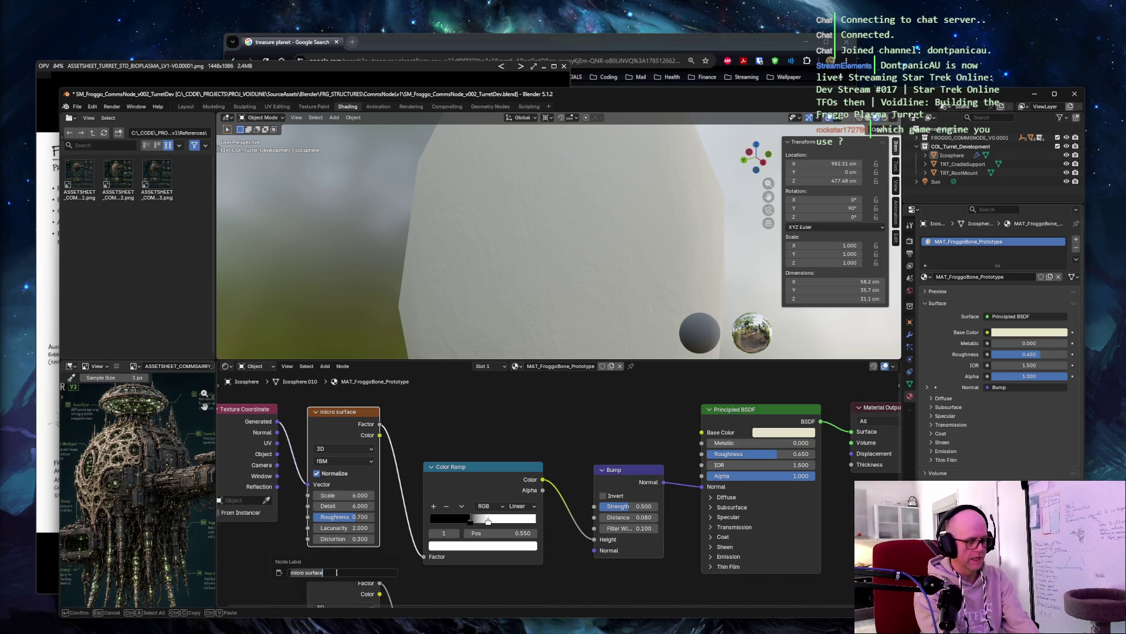
pyautogui.write('large c')
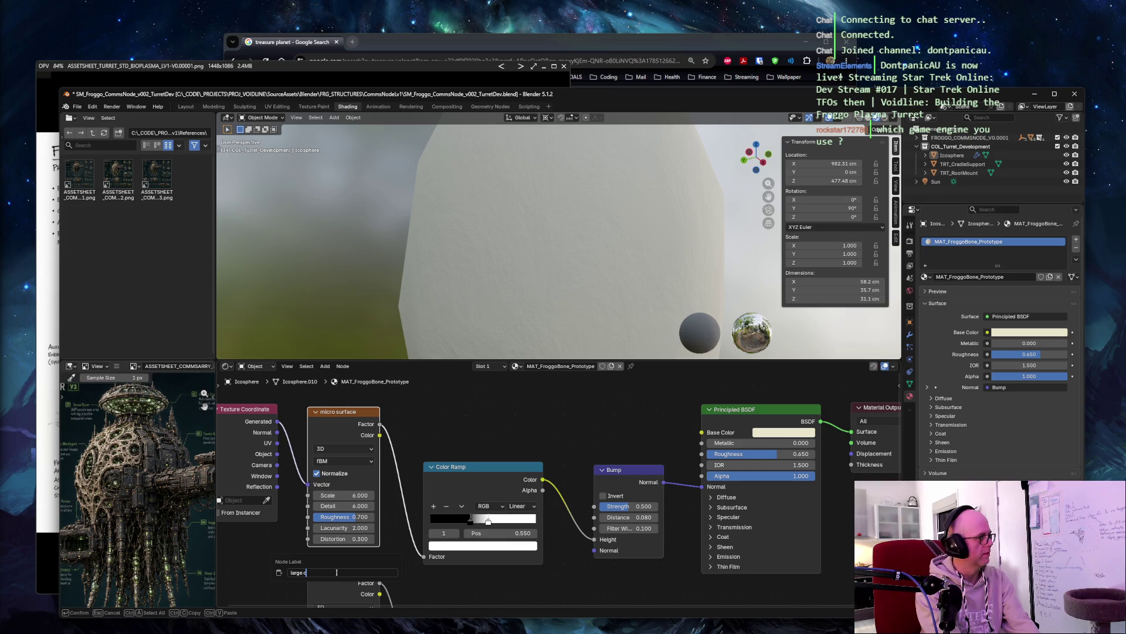
pyautogui.write('av')
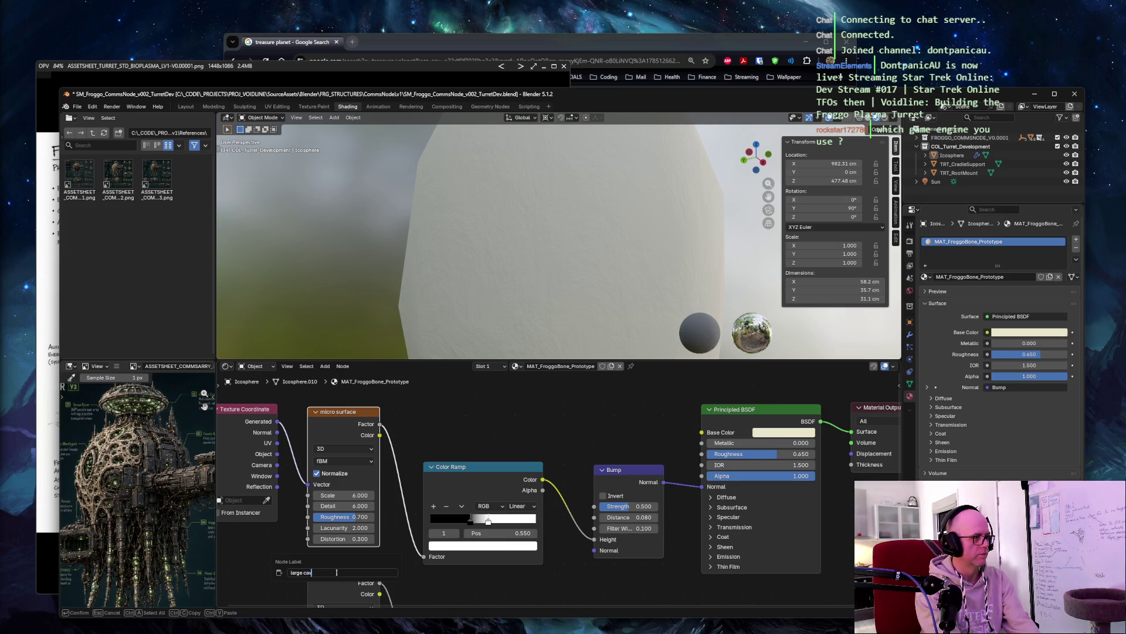
pyautogui.write('ities')
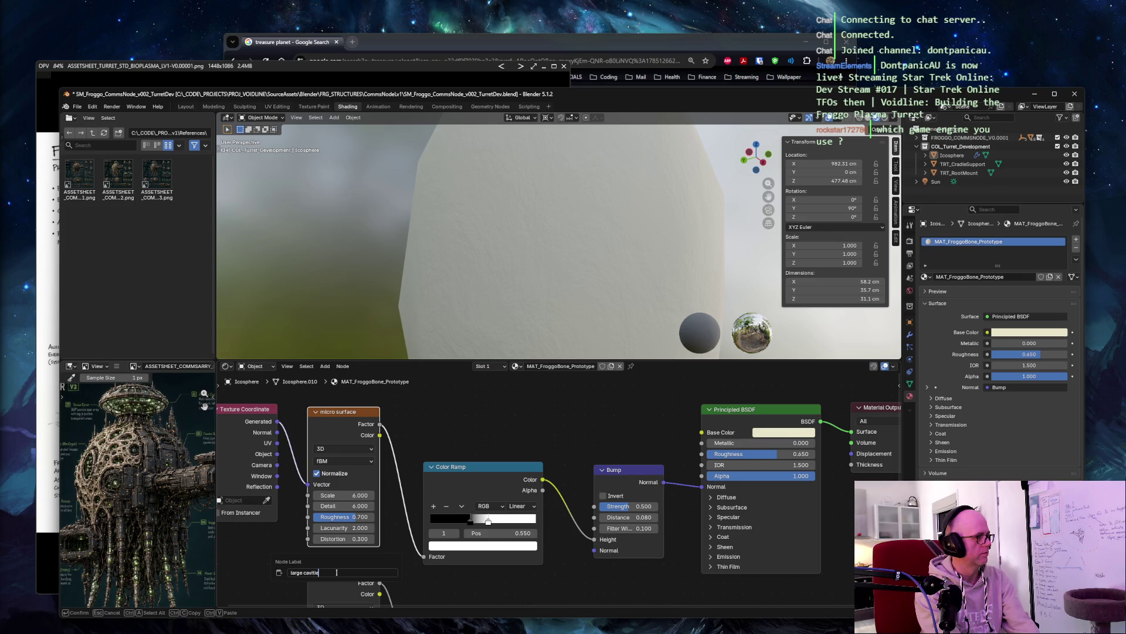
pyautogui.press('Return')
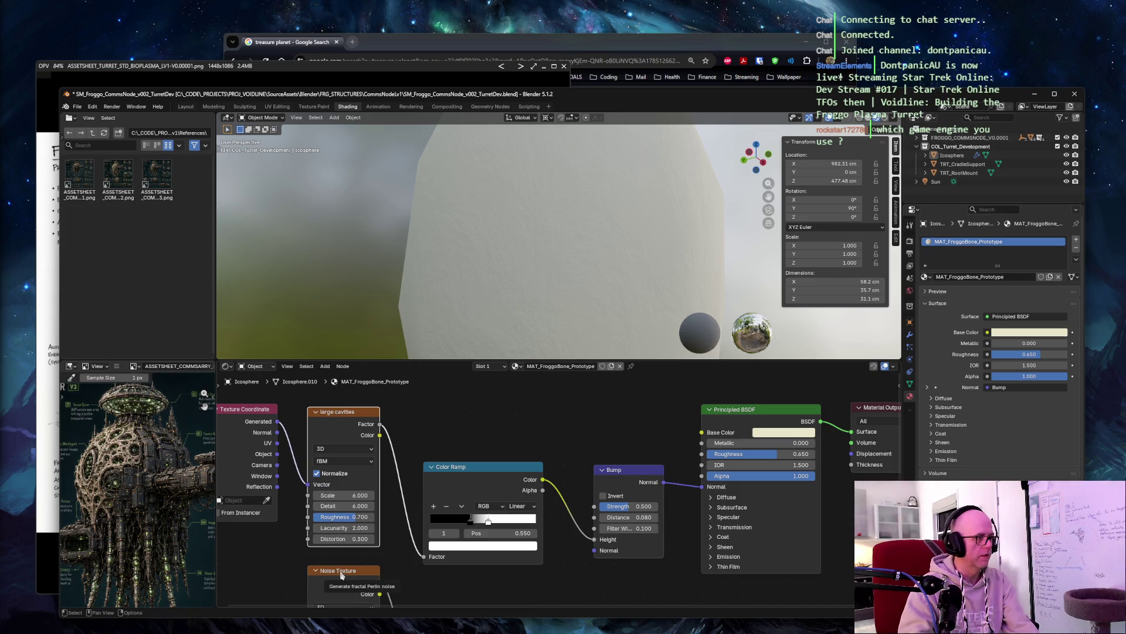
# Step: Begin renaming the lower noise node again, then cancel the rename
pyautogui.click(338, 576)
pyautogui.moveTo(338, 576); pyautogui.dragTo(344, 556, button='middle')
pyautogui.rightClick(343, 556)
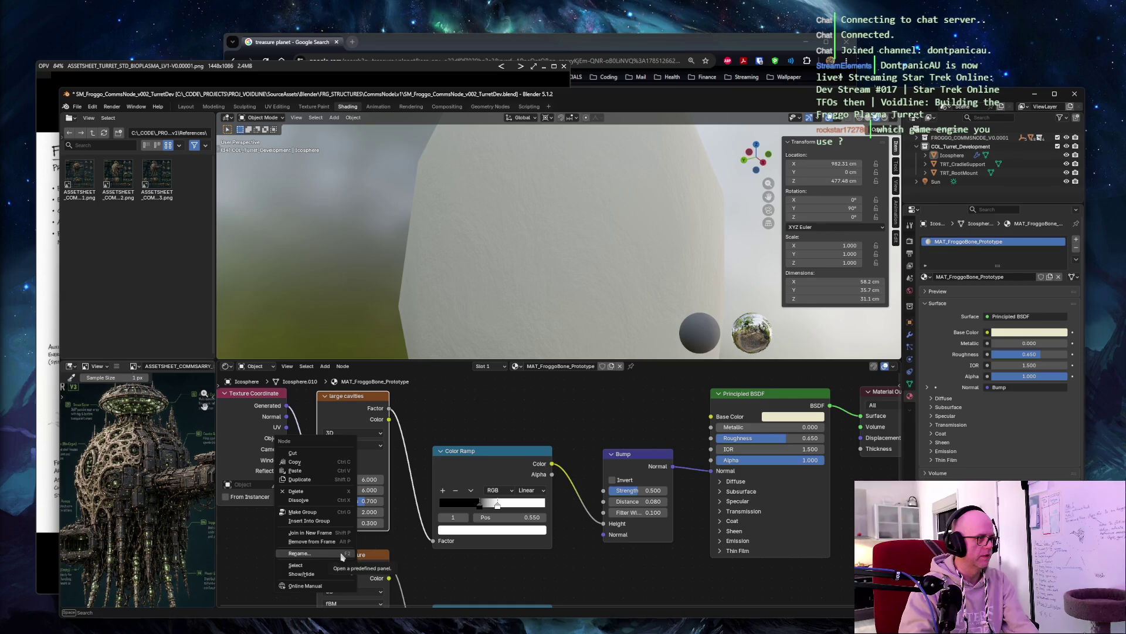
pyautogui.click(344, 555)
pyautogui.press('Escape')
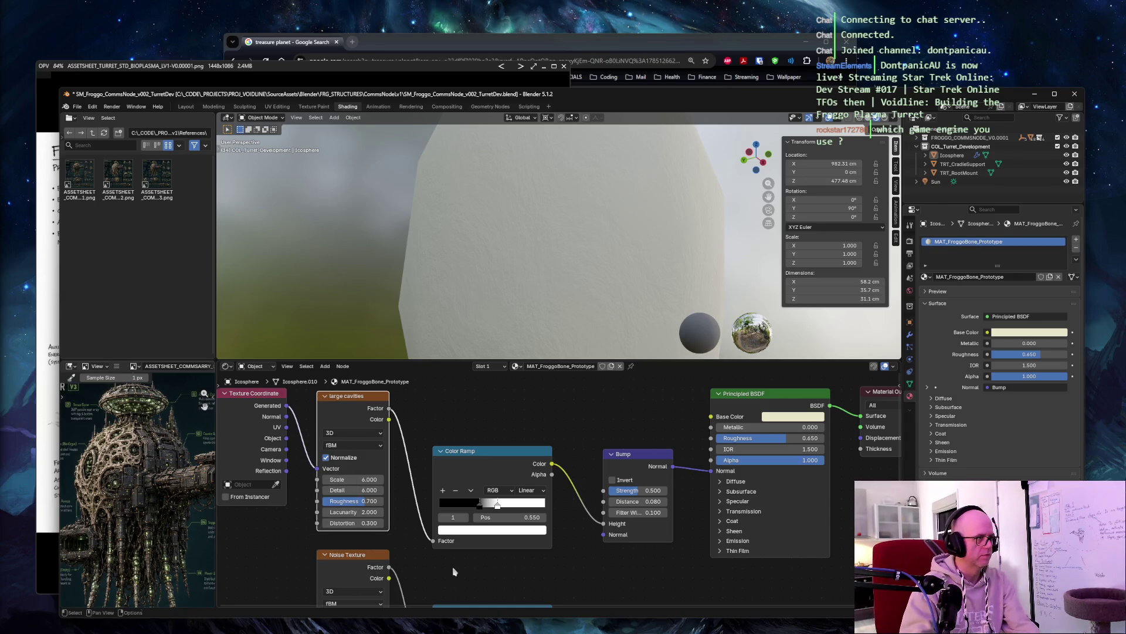
# Step: Relabel the upper noise node 'micro surface' and confirm 'large cavities' on the lower one
pyautogui.rightClick(348, 400)
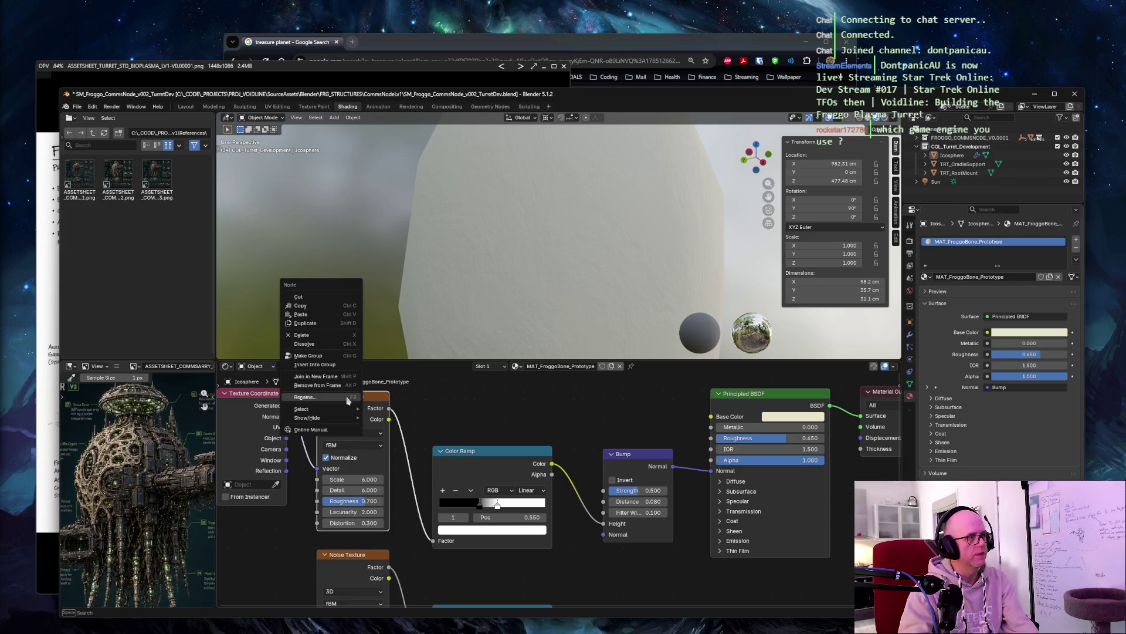
pyautogui.click(347, 397)
pyautogui.press('Home')
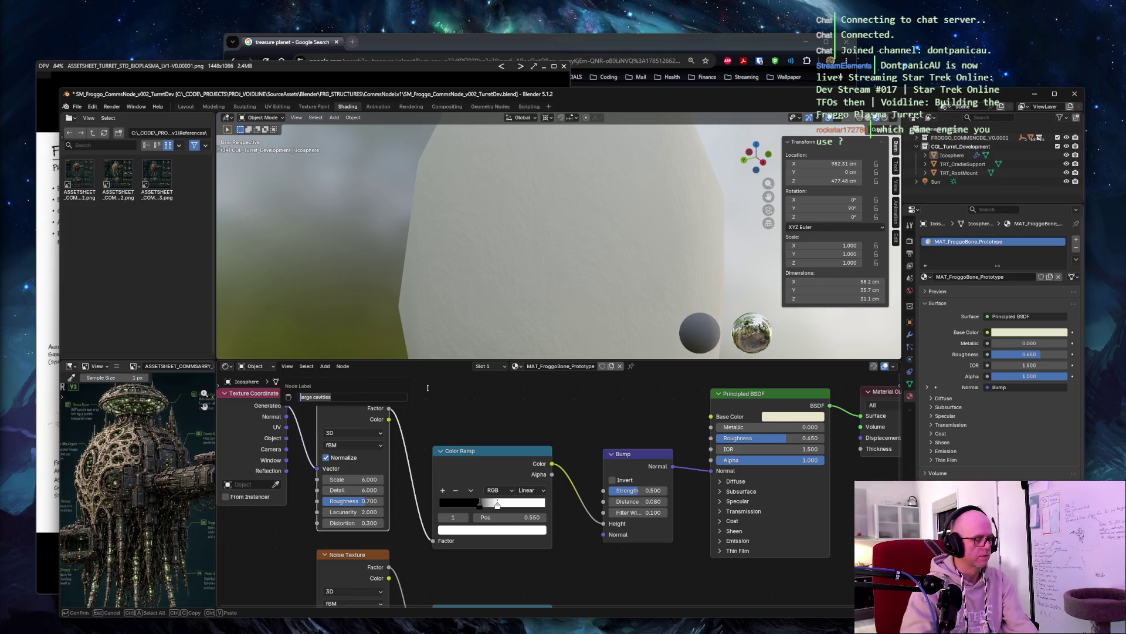
pyautogui.write('micro')
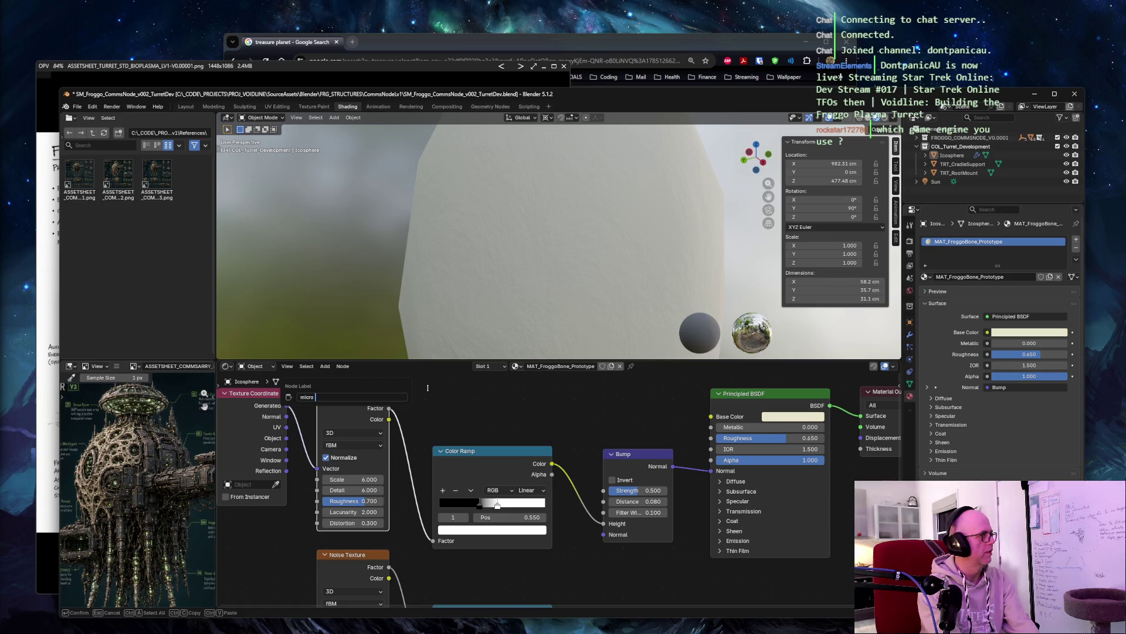
pyautogui.write(' sur')
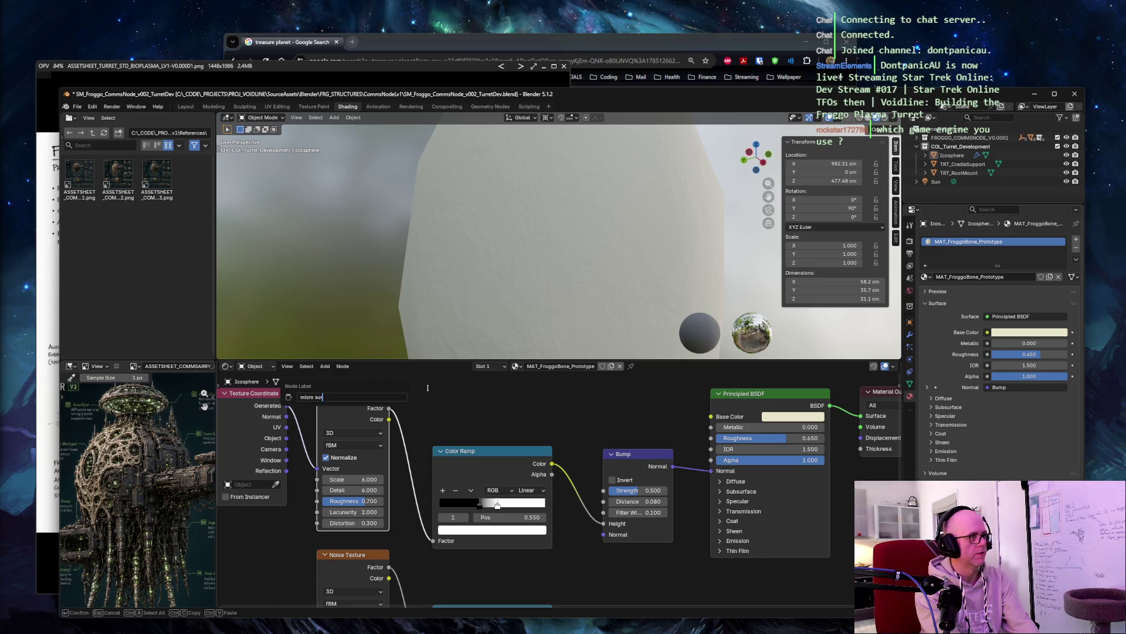
pyautogui.write('face')
pyautogui.press('Return')
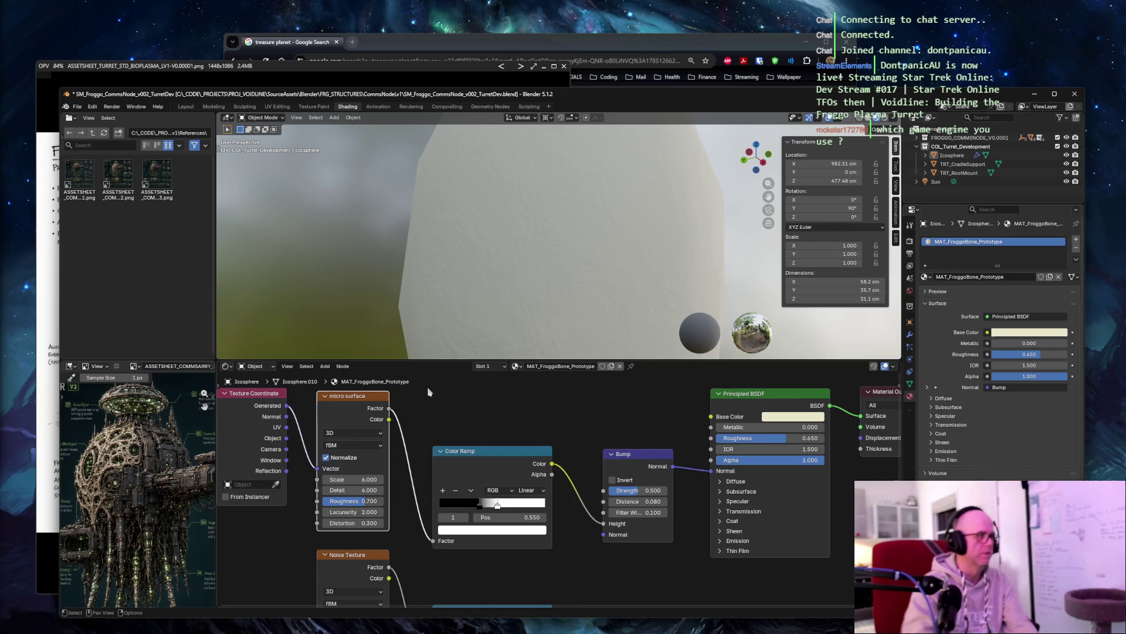
pyautogui.rightClick(349, 558)
pyautogui.click(346, 549)
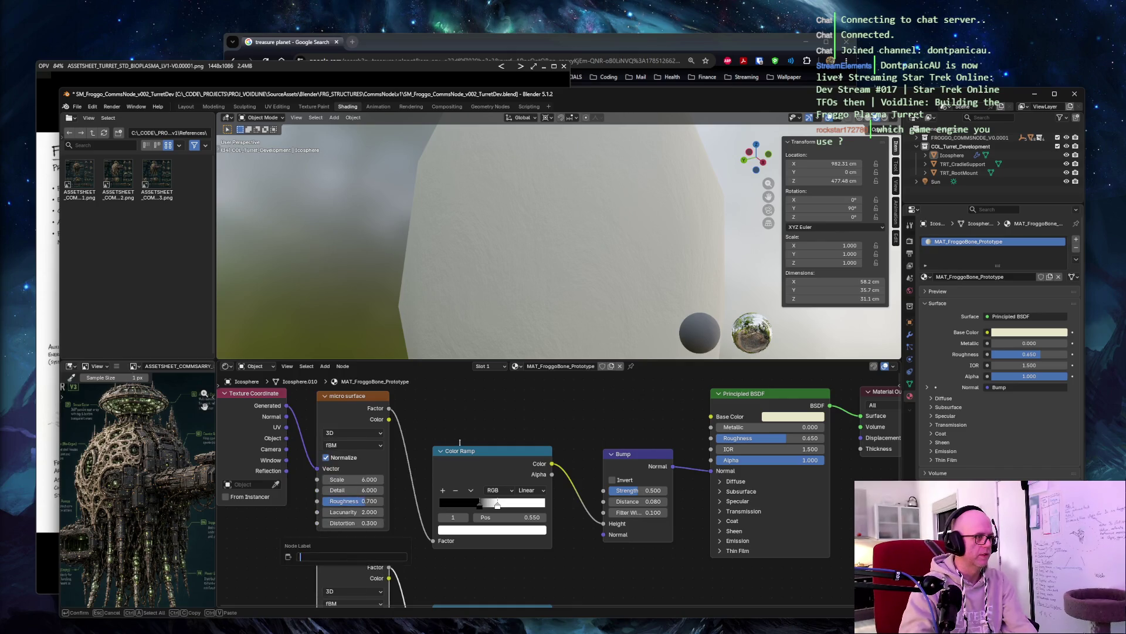
pyautogui.write('large cavities')
pyautogui.press('Return')
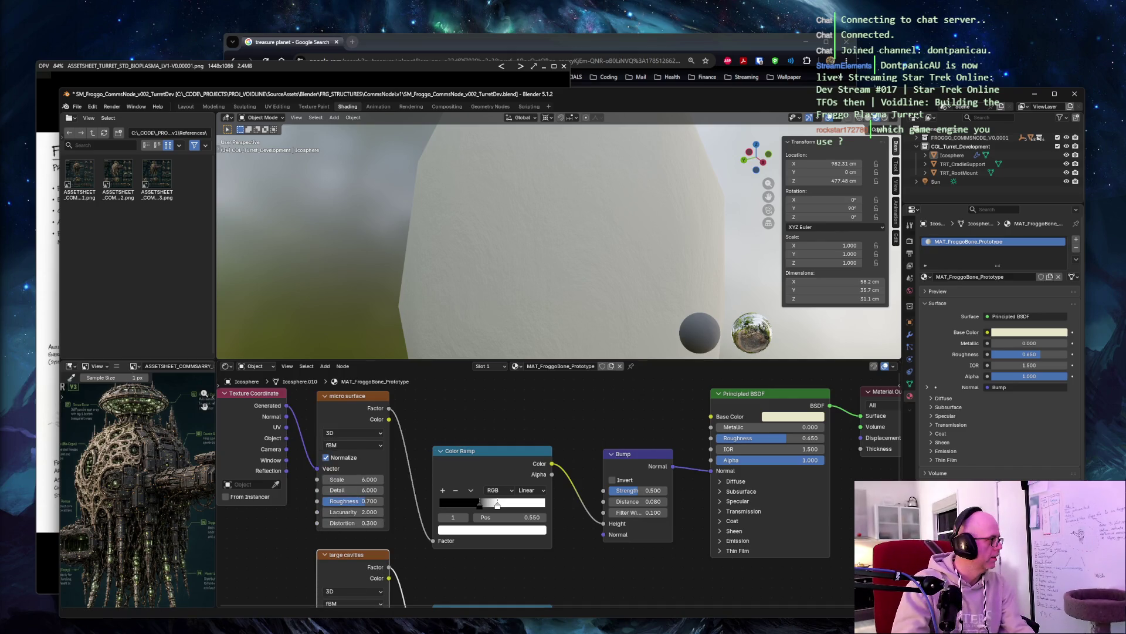
pyautogui.click(507, 426)
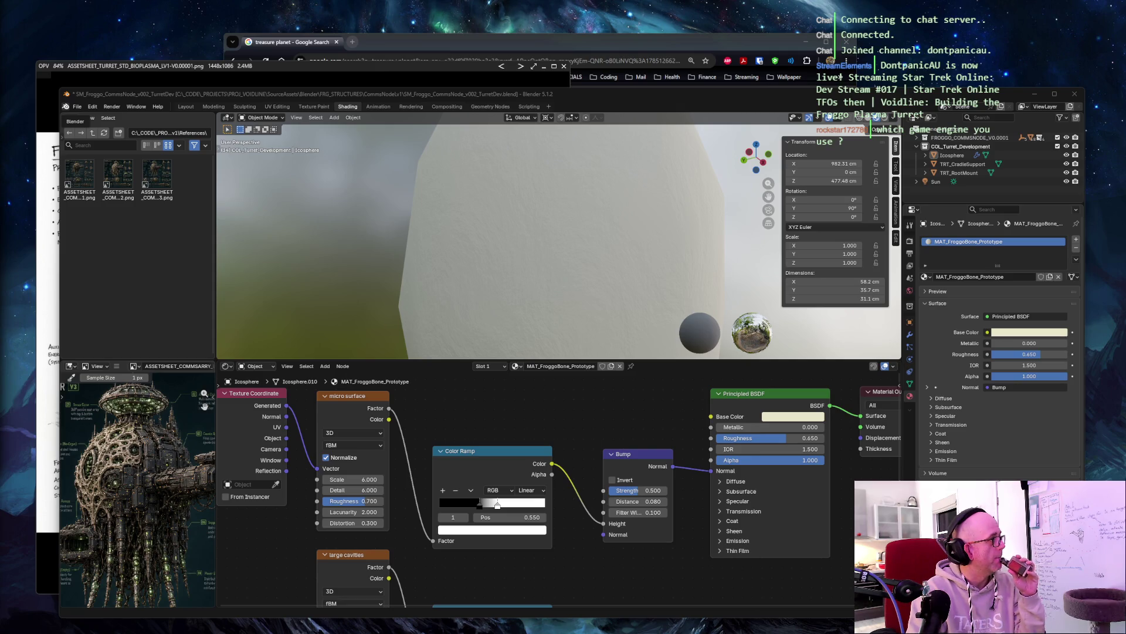
# Step: Clear the node selection and pan down to the large cavities Noise Texture and Color Ramp
pyautogui.click(476, 414)
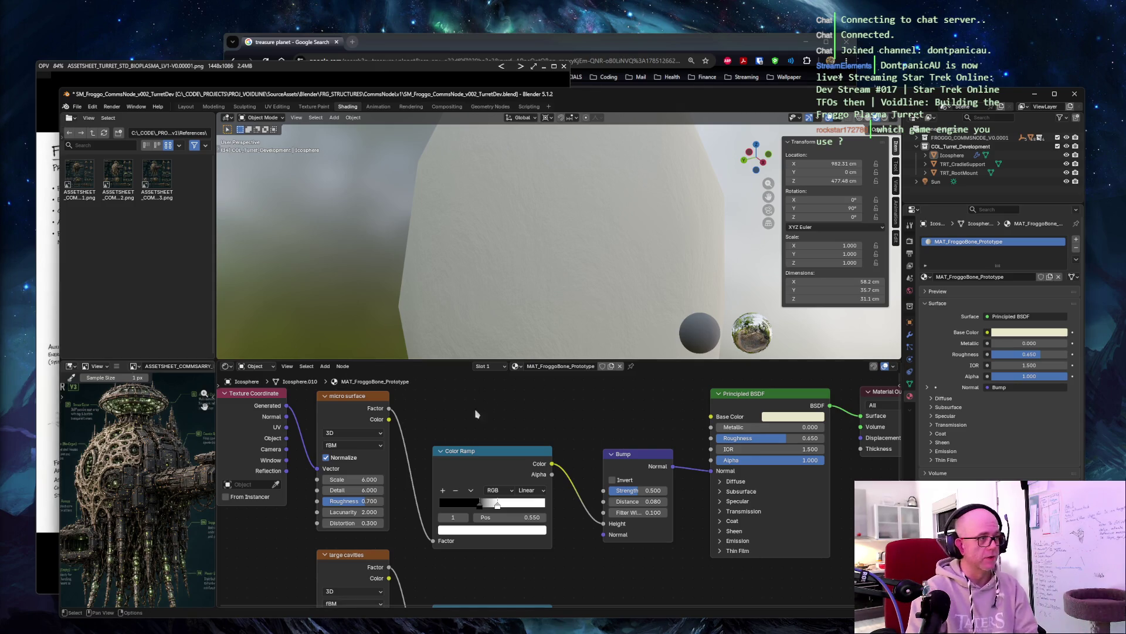
pyautogui.moveTo(477, 414)
pyautogui.mouseDown(button='middle')
pyautogui.moveTo(445, 405)
pyautogui.moveTo(463, 317)
pyautogui.moveTo(382, 420)
pyautogui.moveTo(366, 421)
pyautogui.mouseUp(button='middle')
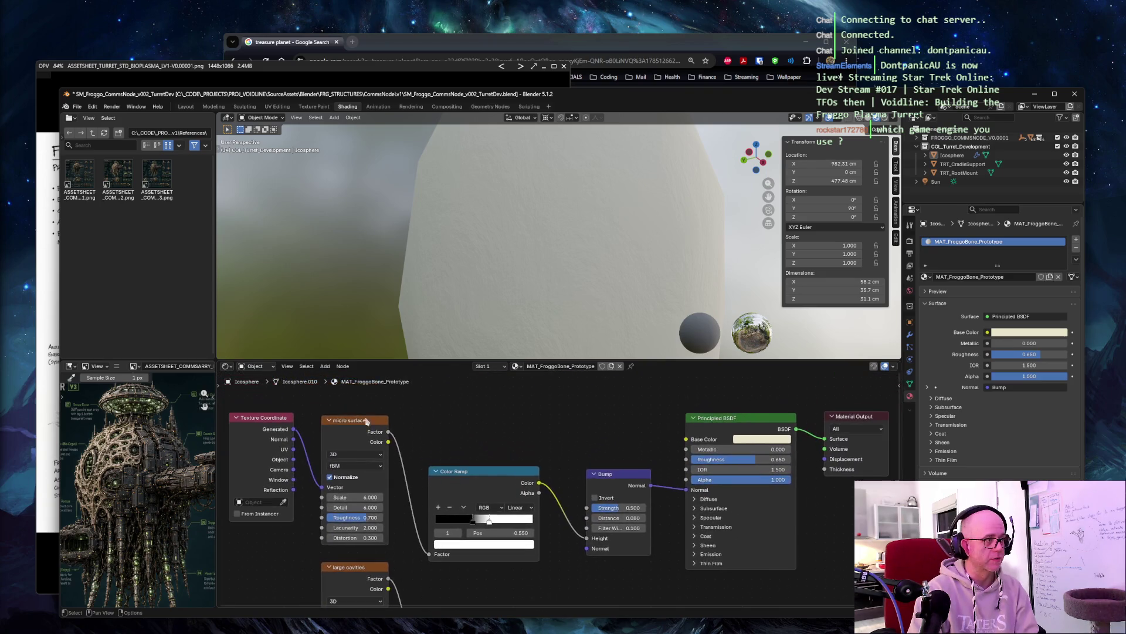
pyautogui.moveTo(318, 401)
pyautogui.mouseDown()
pyautogui.moveTo(741, 497)
pyautogui.moveTo(875, 565)
pyautogui.moveTo(888, 604)
pyautogui.mouseUp()
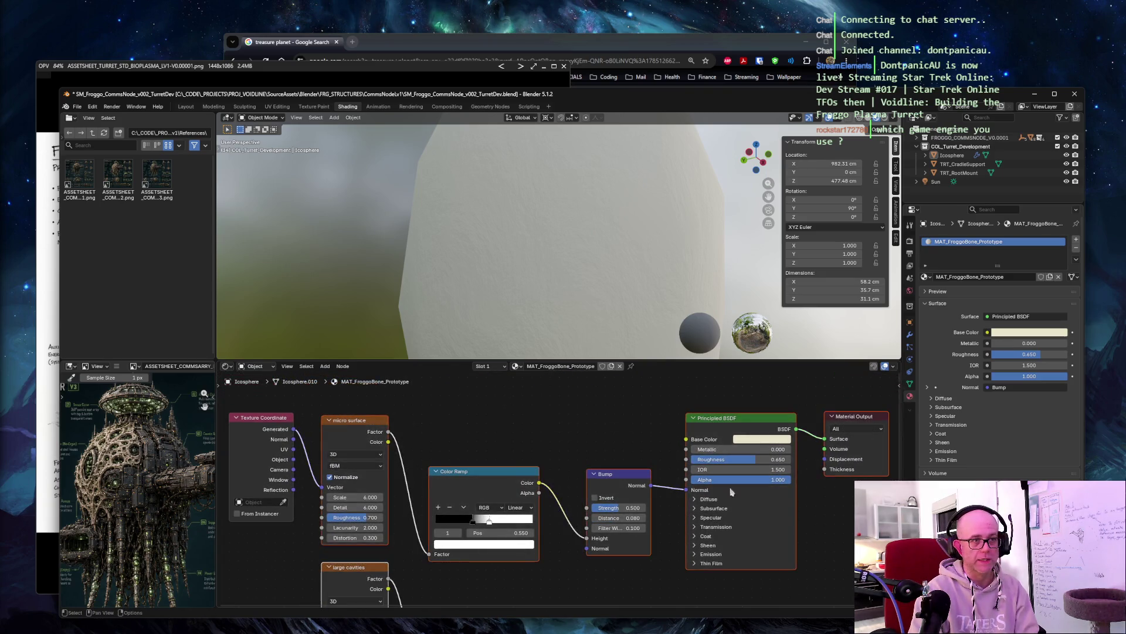
pyautogui.click(449, 434)
pyautogui.moveTo(448, 437); pyautogui.dragTo(450, 391, button='middle')
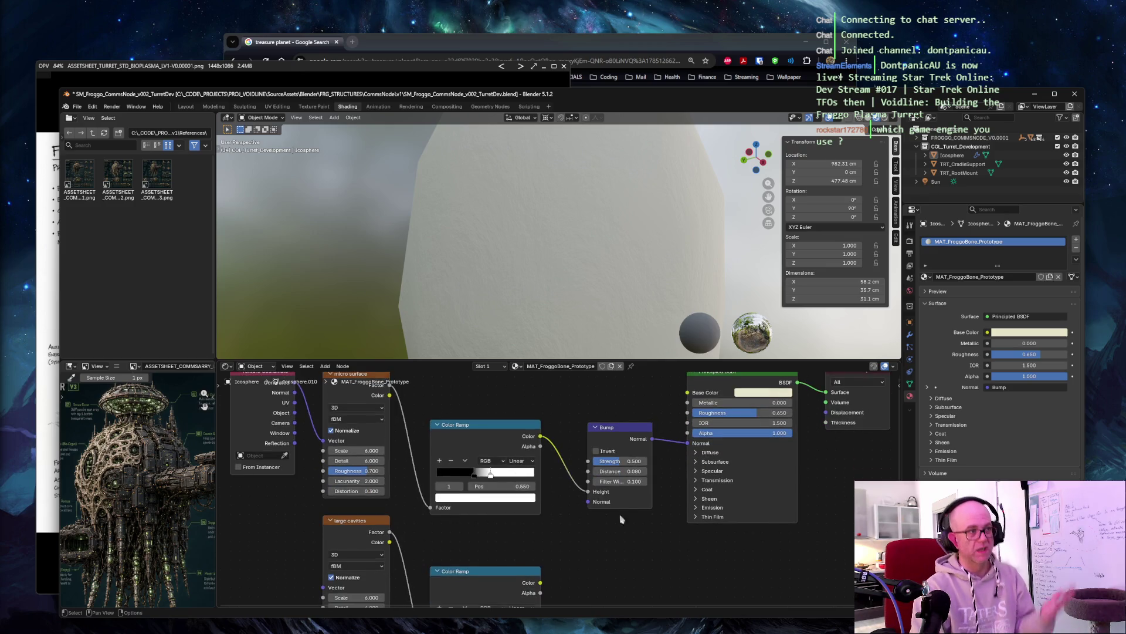
pyautogui.moveTo(573, 558); pyautogui.dragTo(552, 466, button='middle')
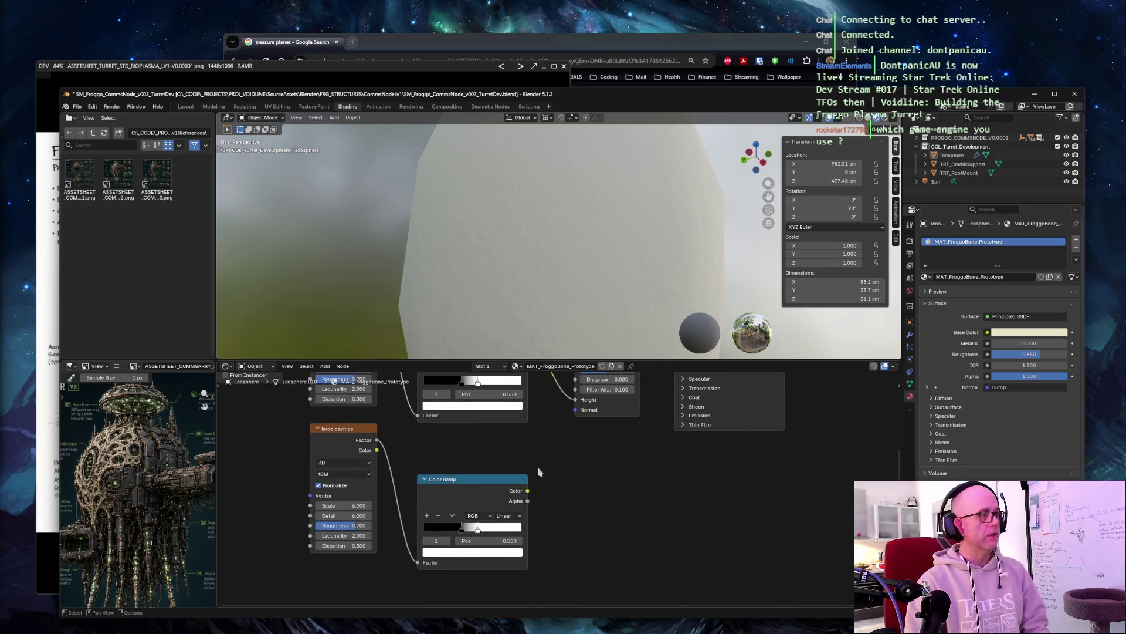
pyautogui.moveTo(439, 462)
pyautogui.mouseDown(button='middle')
pyautogui.moveTo(528, 533)
pyautogui.moveTo(524, 551)
pyautogui.mouseUp(button='middle')
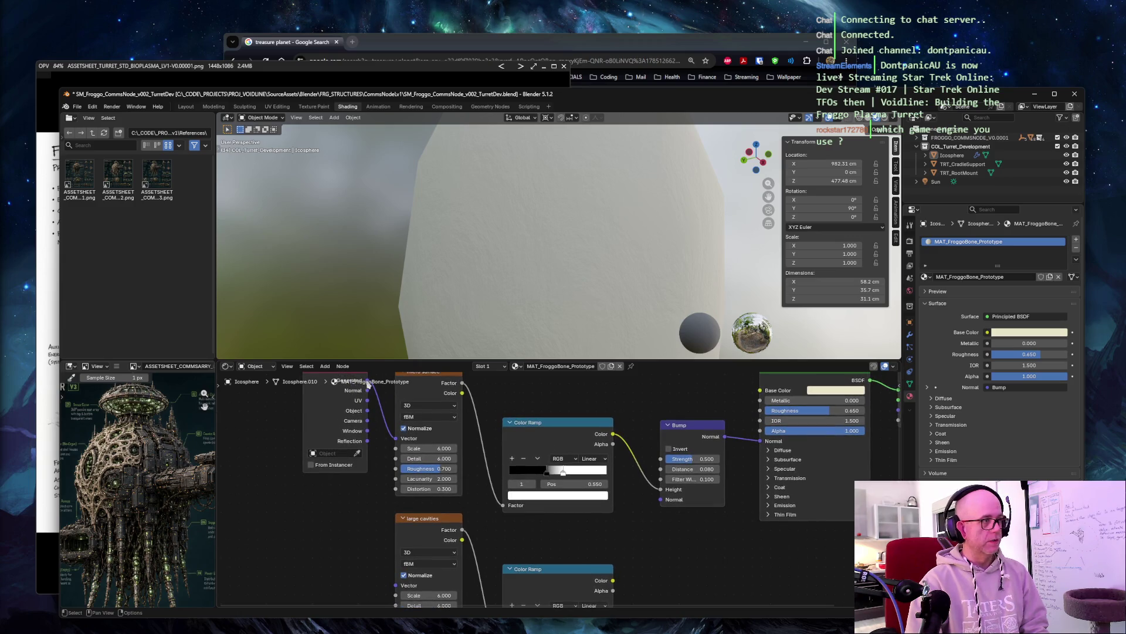
pyautogui.moveTo(673, 565)
pyautogui.mouseDown(button='middle')
pyautogui.moveTo(633, 500)
pyautogui.moveTo(574, 490)
pyautogui.mouseUp(button='middle')
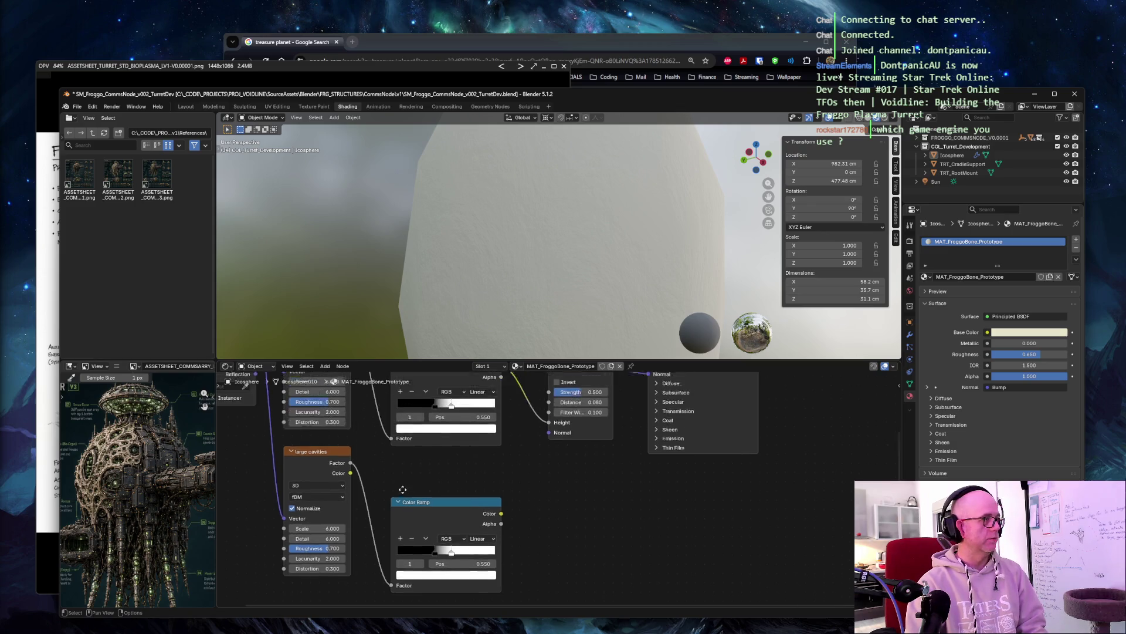
pyautogui.moveTo(402, 489); pyautogui.dragTo(393, 452, button='middle')
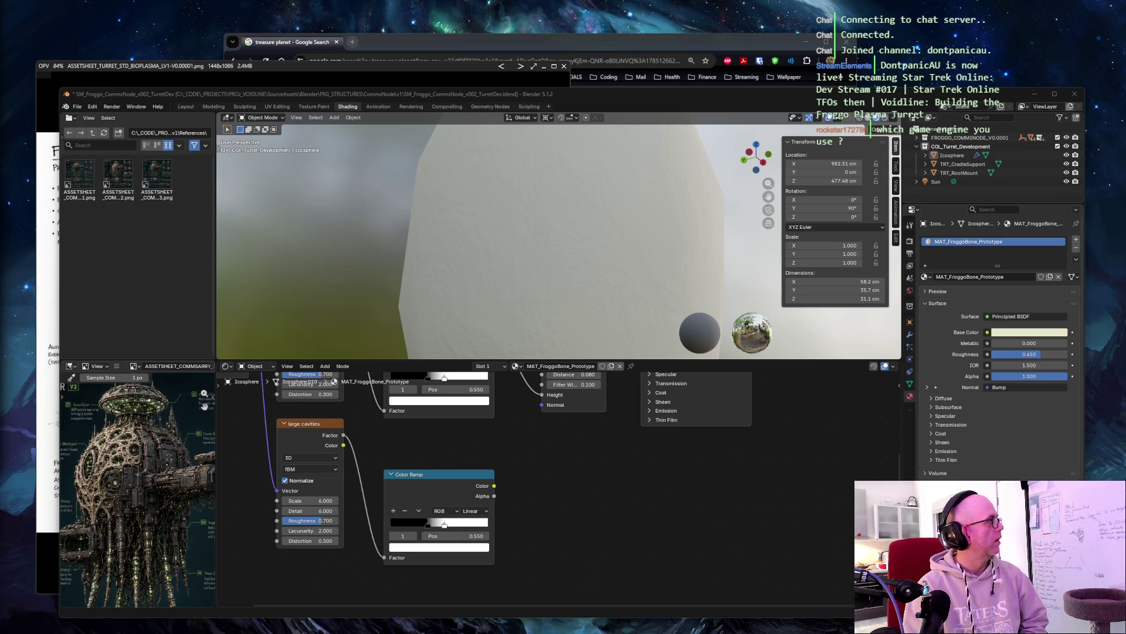
# Step: Set the large cavities noise to Scale 2, Detail 3 and Roughness 0.65
pyautogui.doubleClick(310, 500)
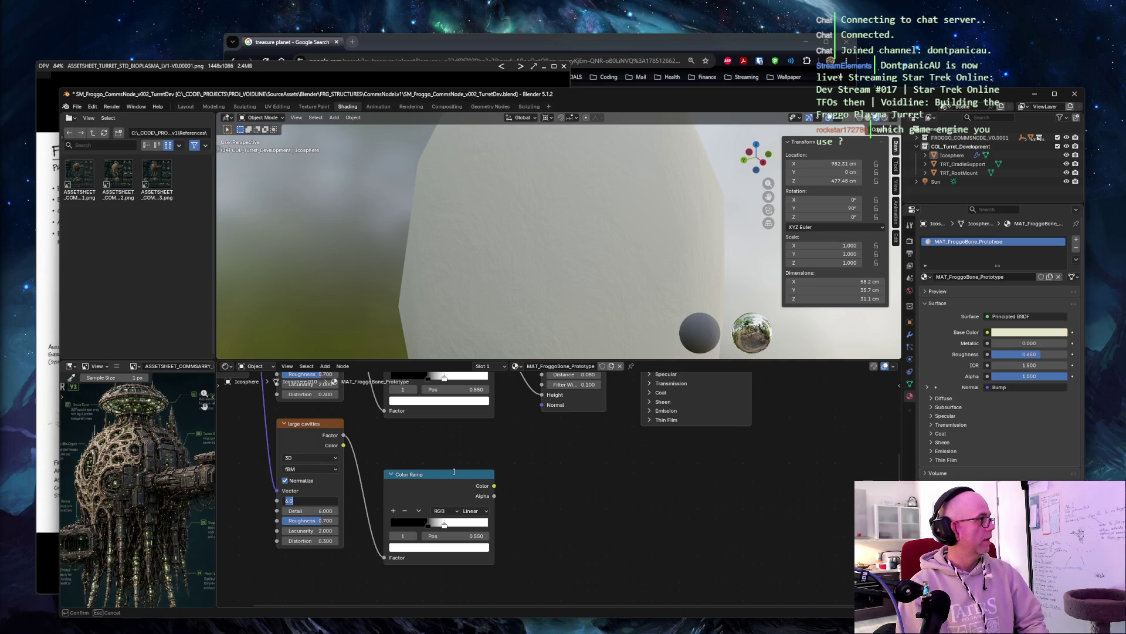
pyautogui.write('2')
pyautogui.press('Tab')
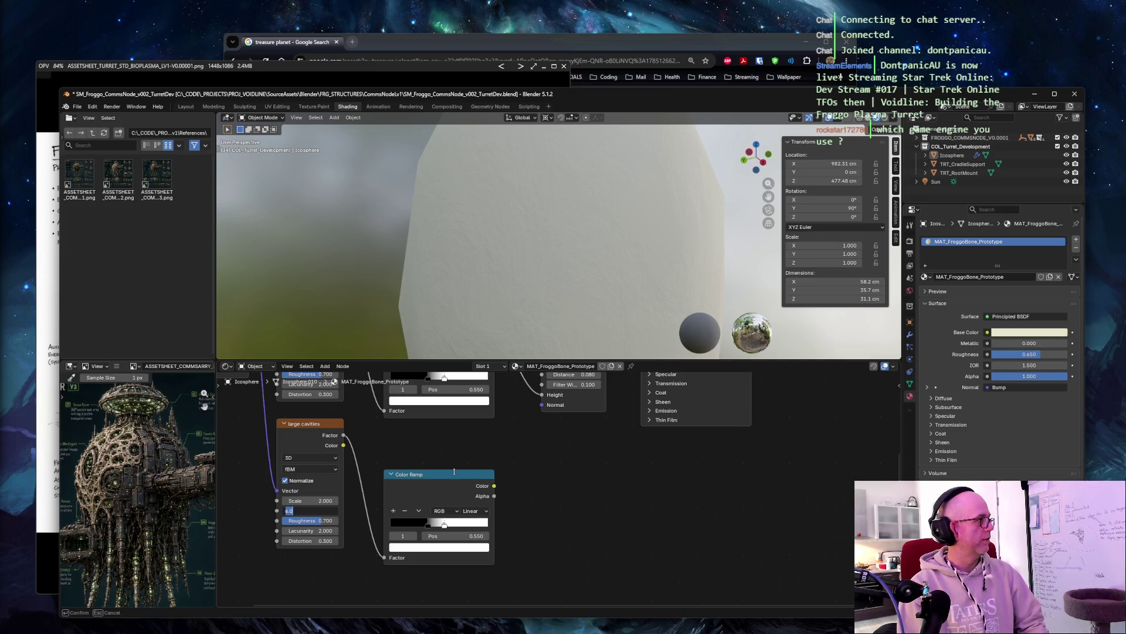
pyautogui.write('3')
pyautogui.press('Tab')
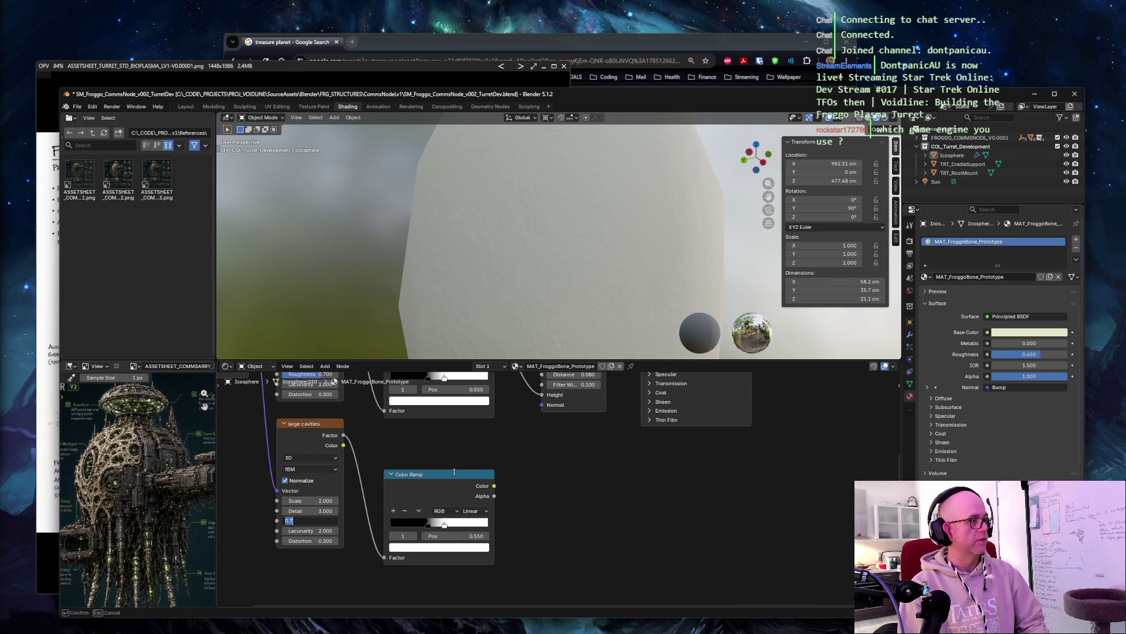
pyautogui.write('.65')
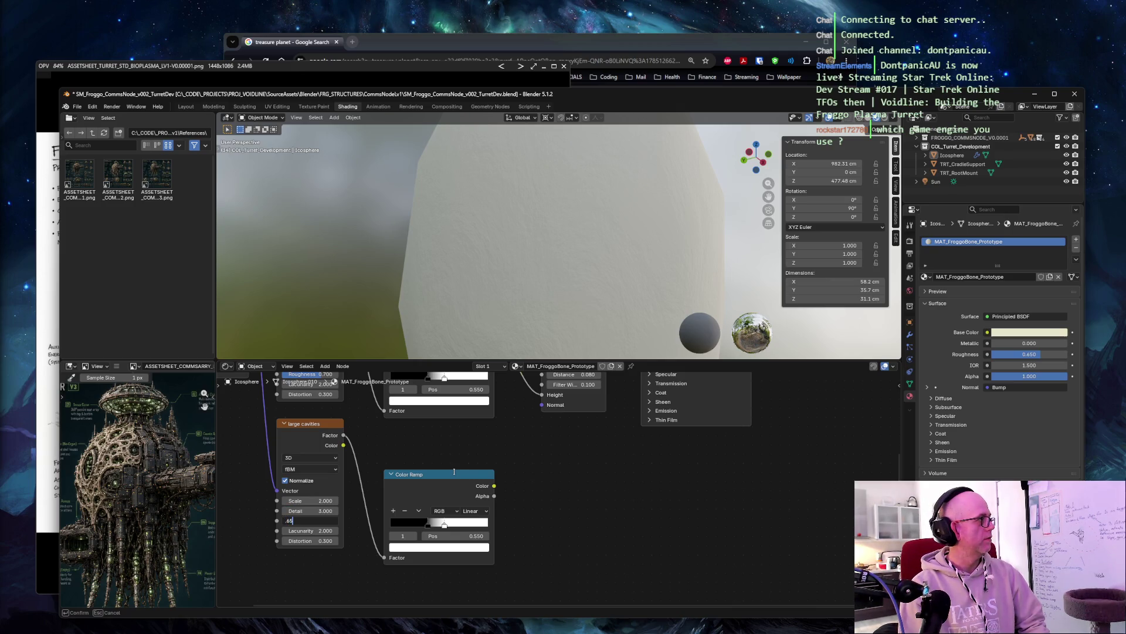
pyautogui.press('Tab')
pyautogui.press('Tab')
pyautogui.press('Tab')
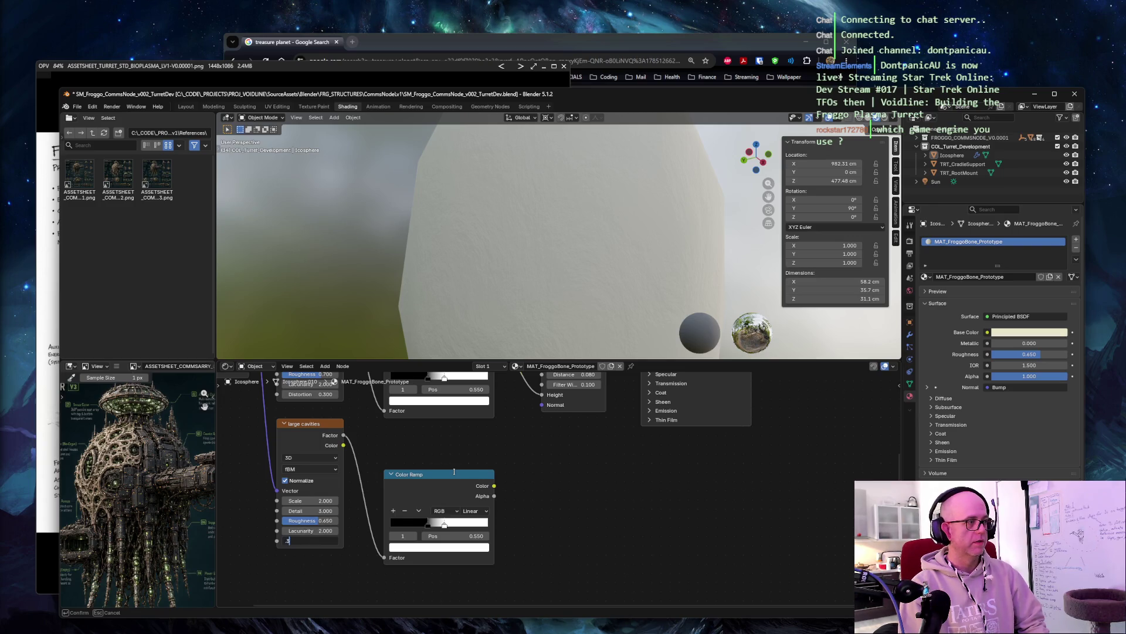
pyautogui.press('Return')
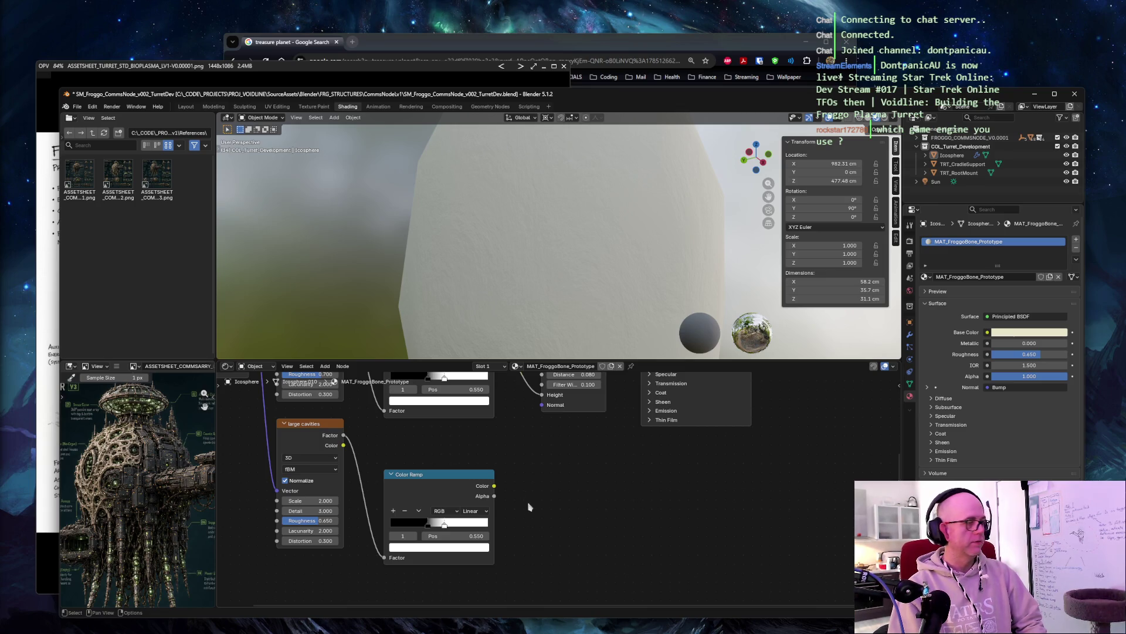
# Step: Move the cavity ramp's black stop to 0.35 and its white stop to 0.48
pyautogui.click(428, 524)
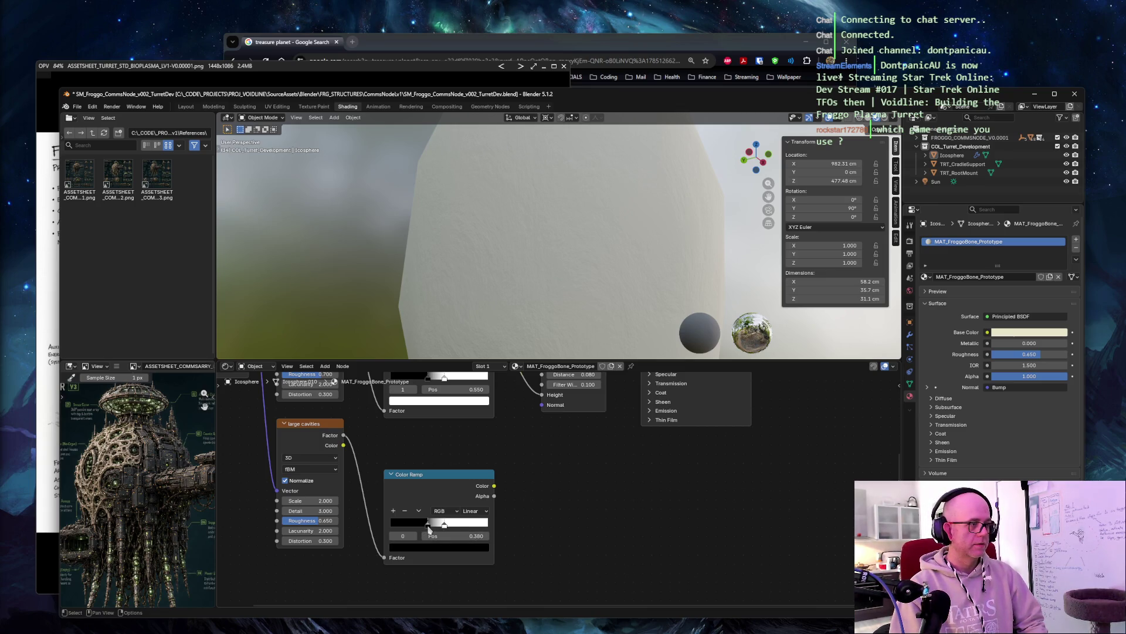
pyautogui.click(448, 524)
pyautogui.click(429, 524)
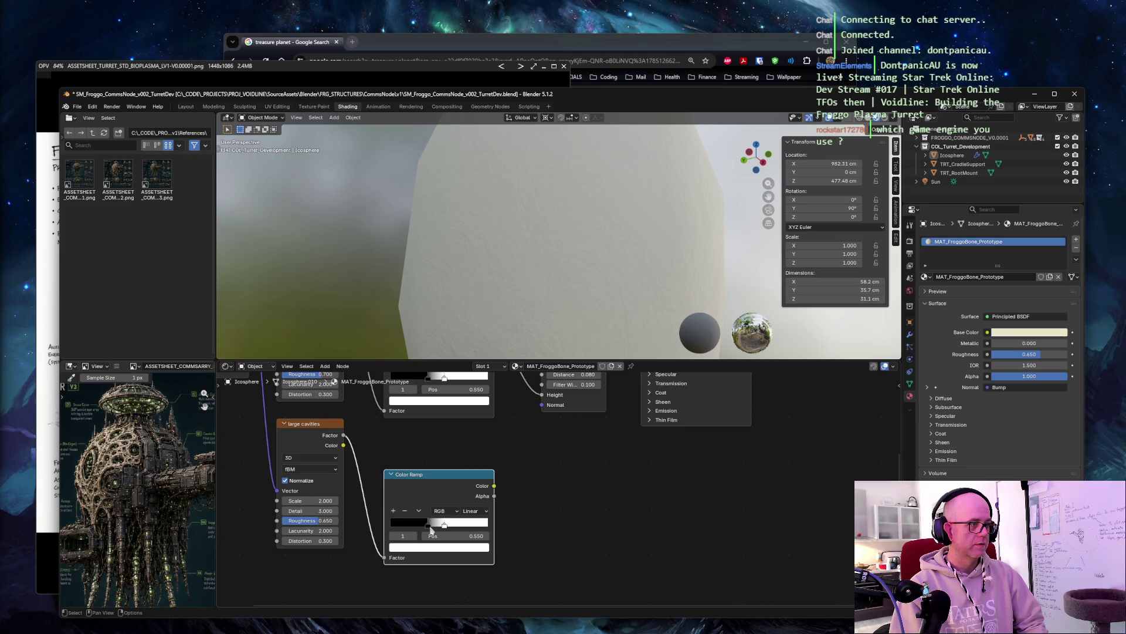
pyautogui.click(473, 536)
pyautogui.write('0.35')
pyautogui.press('Tab')
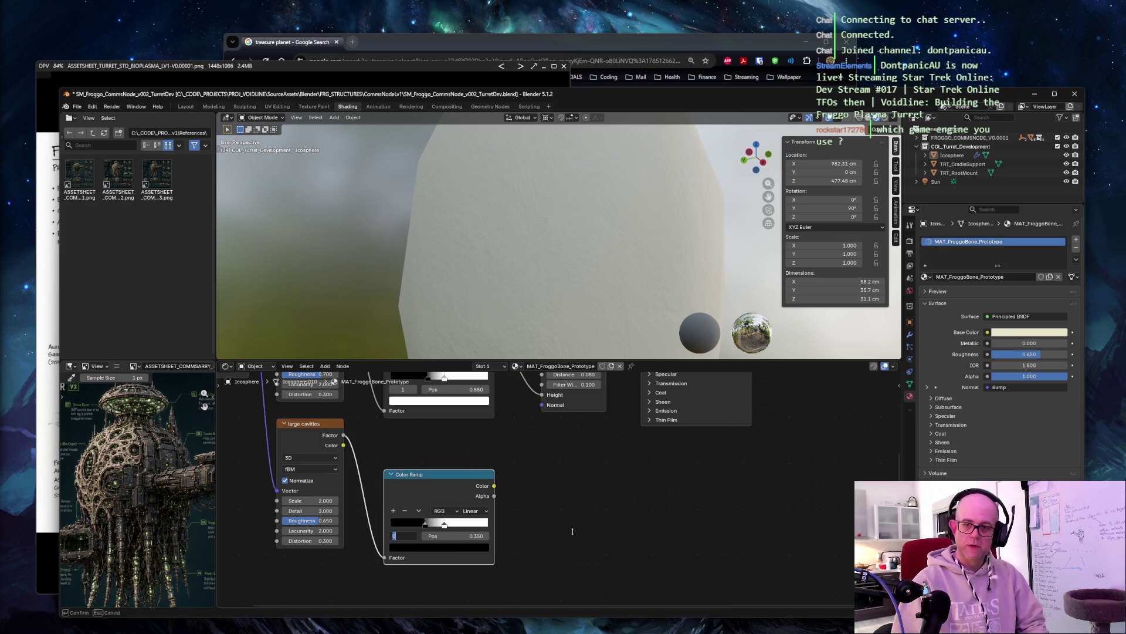
pyautogui.write('1')
pyautogui.press('Return')
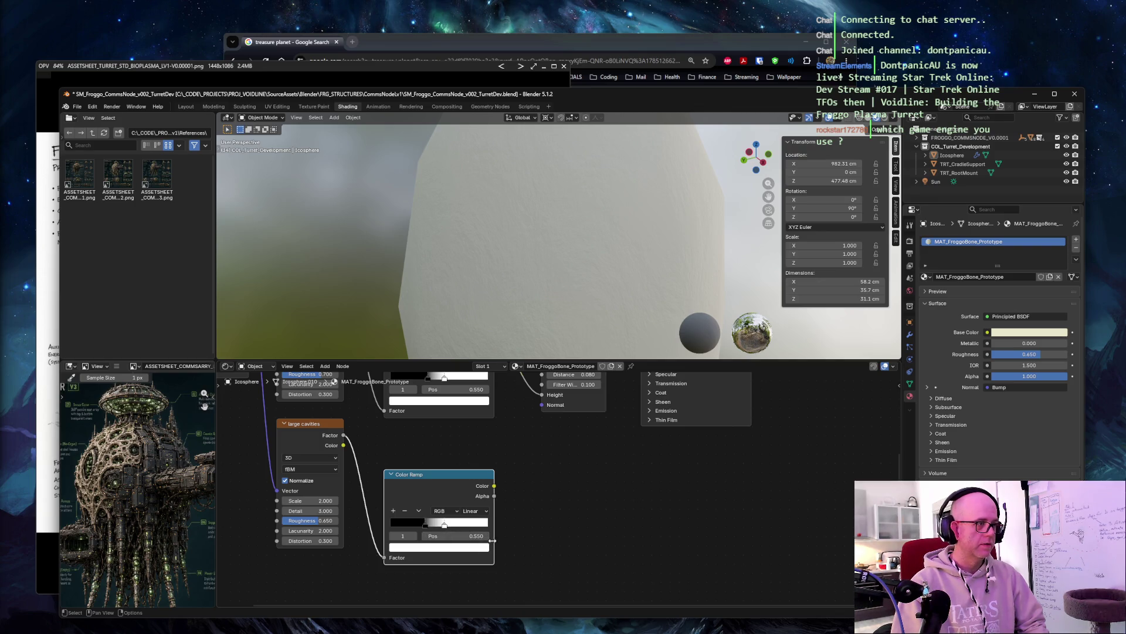
pyautogui.click(475, 535)
pyautogui.write('0.48')
pyautogui.press('Return')
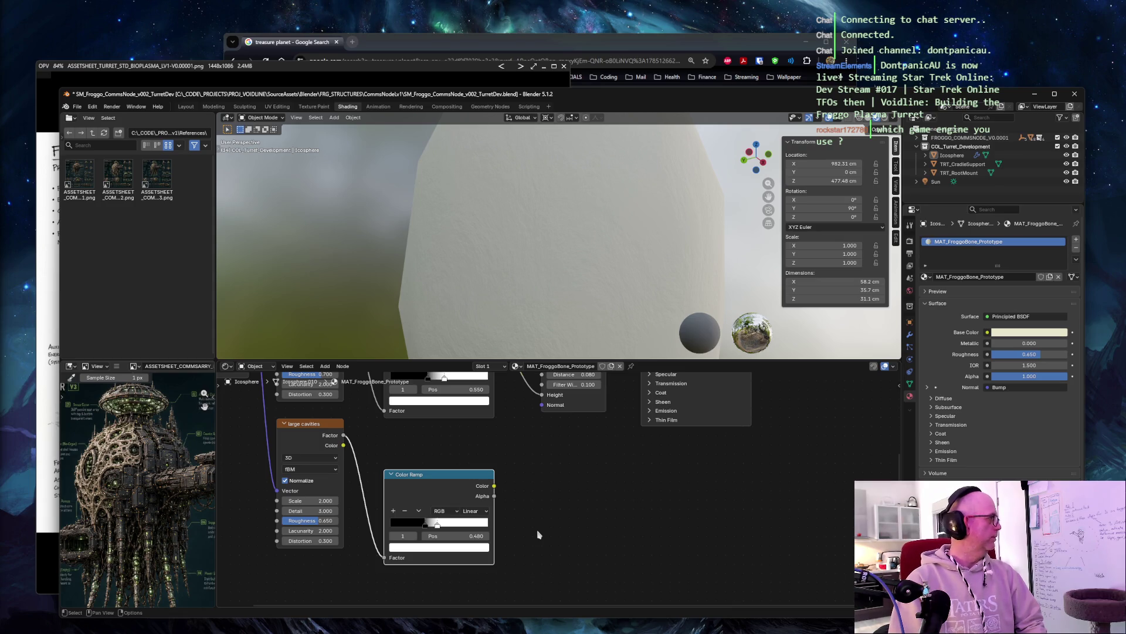
# Step: Switch the cavity Color Ramp interpolation to Ease
pyautogui.click(484, 513)
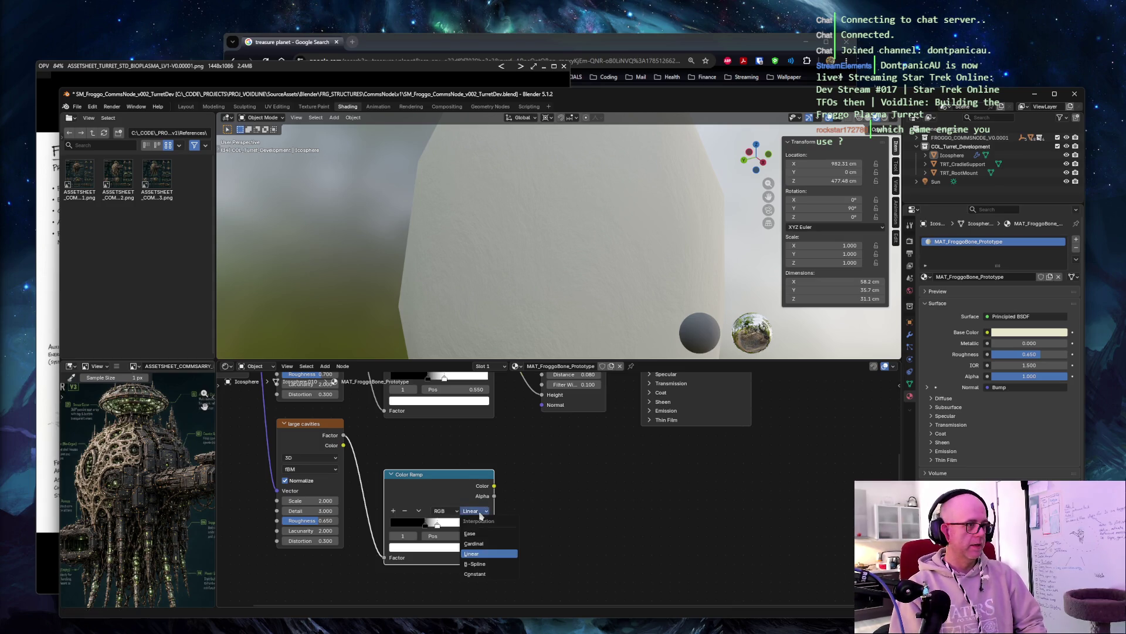
pyautogui.click(483, 537)
pyautogui.keyDown('shift'); pyautogui.scroll(3, 526, 520); pyautogui.keyUp('shift')
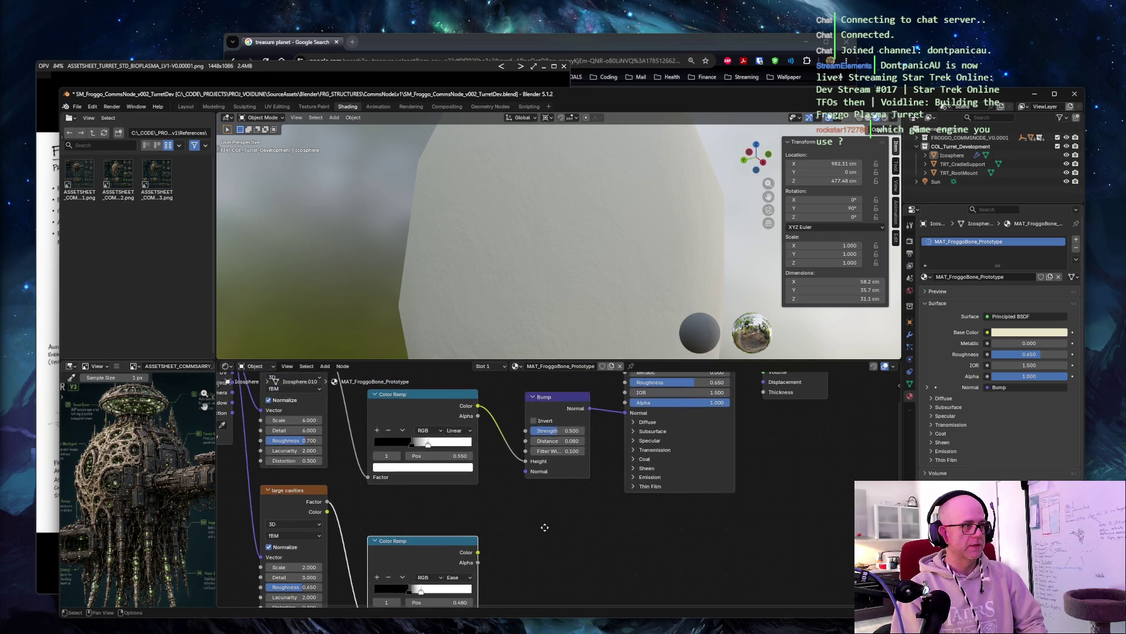
pyautogui.keyDown('ctrl'); pyautogui.hscroll(2, 534, 504); pyautogui.keyUp('ctrl')
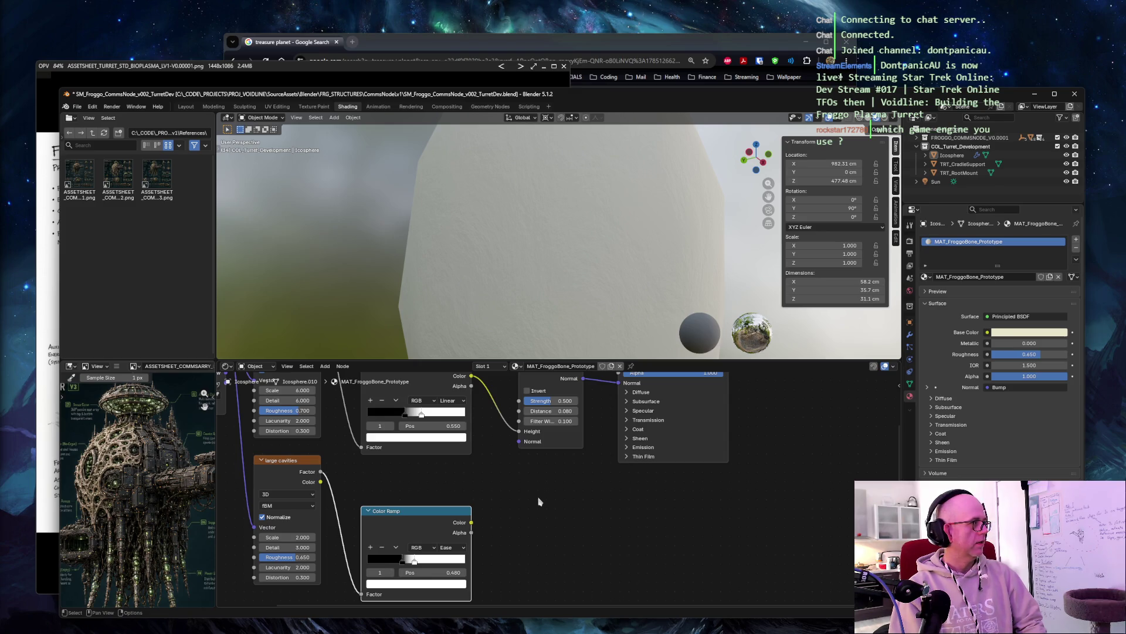
pyautogui.moveTo(536, 496)
pyautogui.mouseDown(button='middle')
pyautogui.moveTo(504, 523)
pyautogui.moveTo(476, 528)
pyautogui.mouseUp(button='middle')
# Step: Temporarily link the cavity ramp to Base Color, inspect the dark patches, then cut the link
pyautogui.moveTo(392, 575)
pyautogui.mouseDown()
pyautogui.moveTo(460, 528)
pyautogui.moveTo(538, 392)
pyautogui.mouseUp()
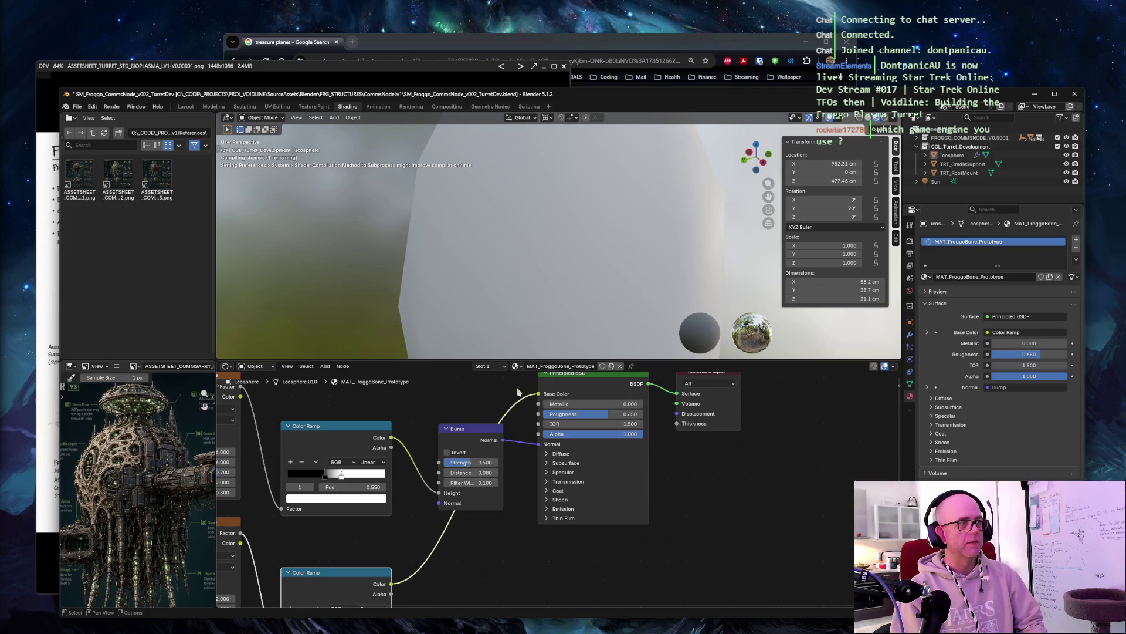
pyautogui.keyDown('ctrl'); pyautogui.moveTo(501, 389); pyautogui.dragTo(512, 420, button='right'); pyautogui.keyUp('ctrl')
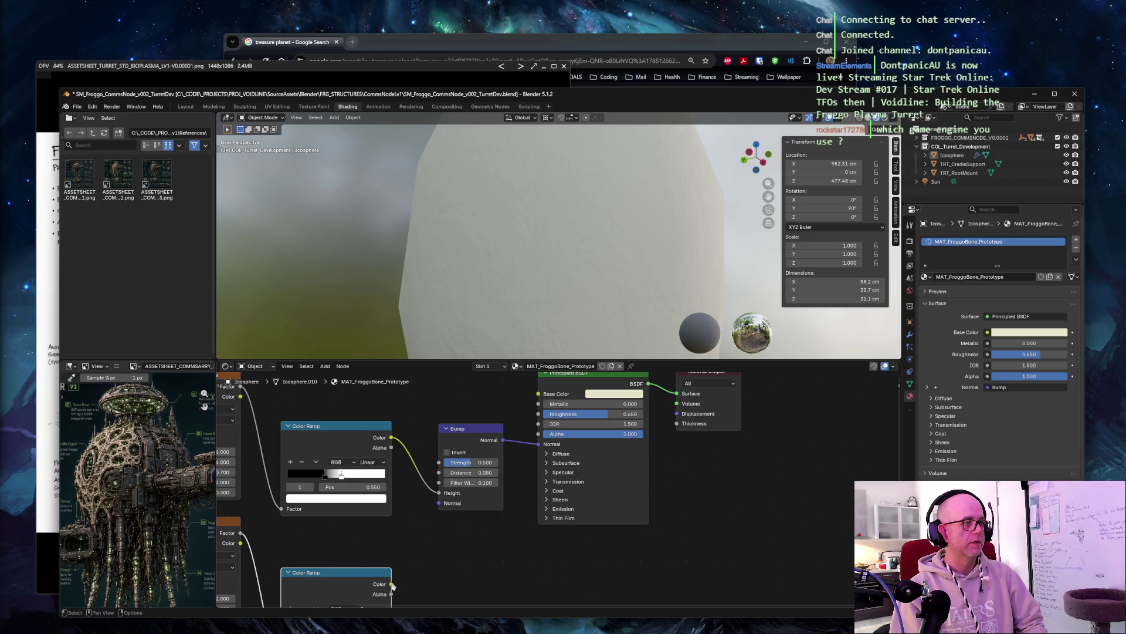
pyautogui.moveTo(391, 584)
pyautogui.mouseDown()
pyautogui.moveTo(493, 434)
pyautogui.moveTo(538, 393)
pyautogui.mouseUp()
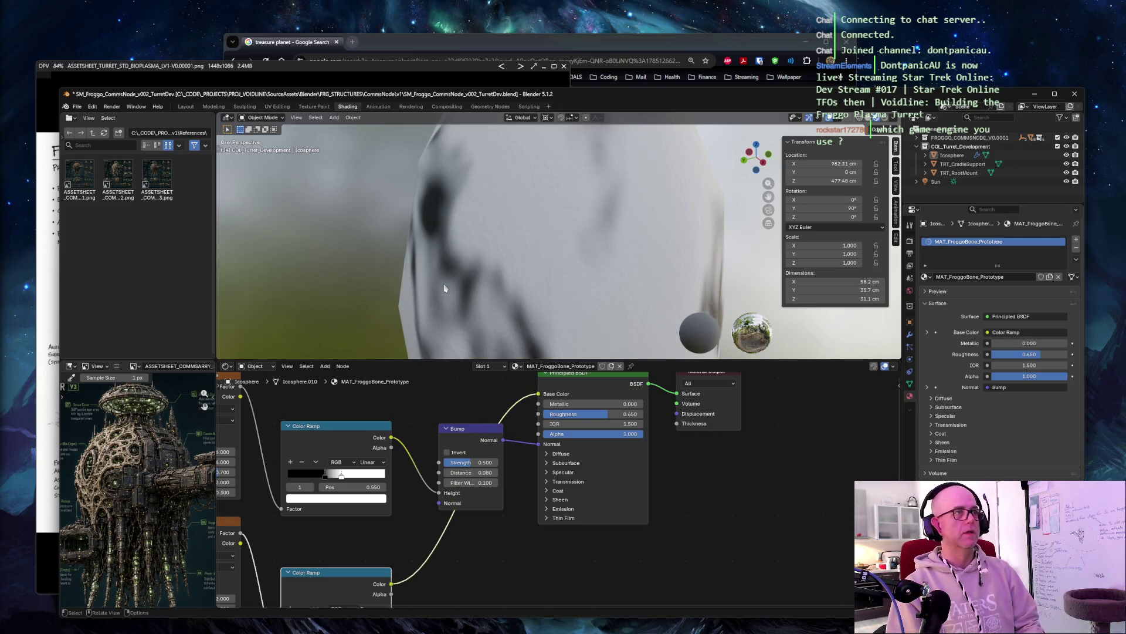
pyautogui.moveTo(448, 292)
pyautogui.mouseDown(button='middle')
pyautogui.moveTo(458, 281)
pyautogui.moveTo(674, 307)
pyautogui.moveTo(625, 258)
pyautogui.moveTo(517, 270)
pyautogui.moveTo(434, 308)
pyautogui.moveTo(305, 314)
pyautogui.moveTo(411, 305)
pyautogui.moveTo(505, 328)
pyautogui.moveTo(564, 375)
pyautogui.mouseUp(button='middle')
pyautogui.keyDown('ctrl'); pyautogui.moveTo(512, 387); pyautogui.dragTo(531, 413, button='right'); pyautogui.keyUp('ctrl')
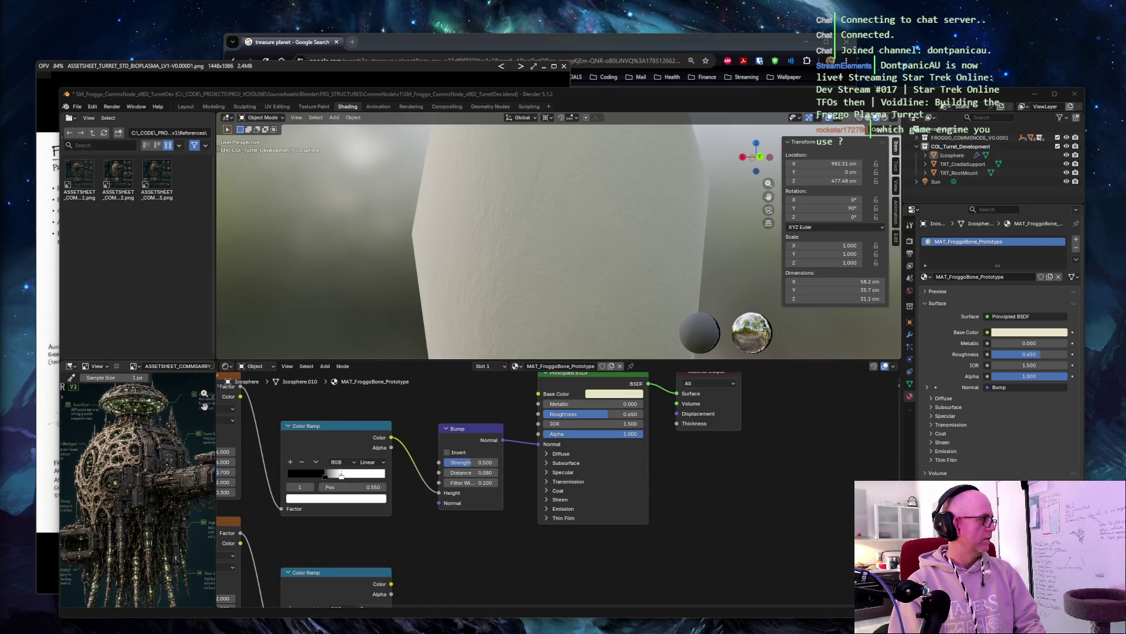
pyautogui.moveTo(430, 530)
pyautogui.mouseDown(button='middle')
pyautogui.moveTo(456, 470)
pyautogui.moveTo(451, 426)
pyautogui.mouseUp(button='middle')
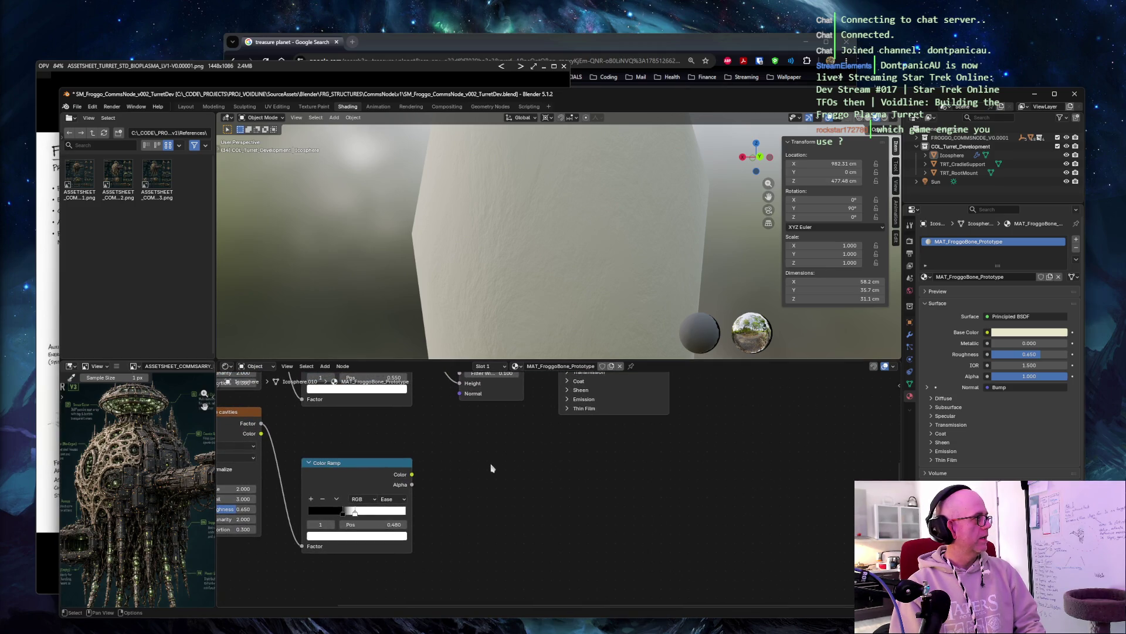
# Step: Add a Mix Color node beside the cavity ramp via the 'mix colour' search
pyautogui.hotkey('shift', 'a')
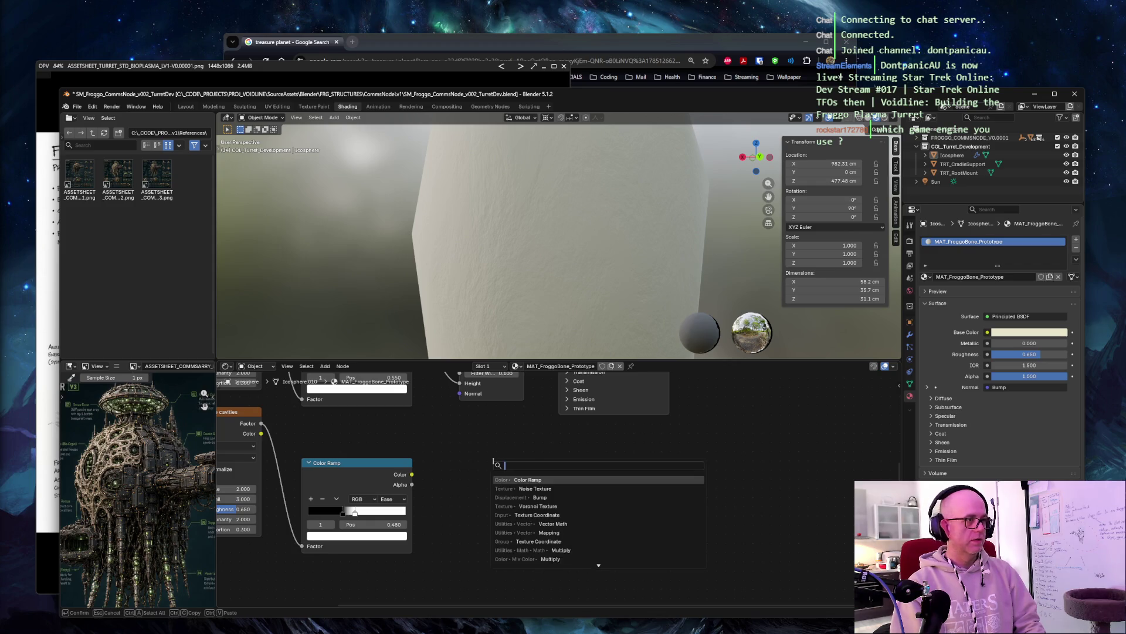
pyautogui.write('mix colour')
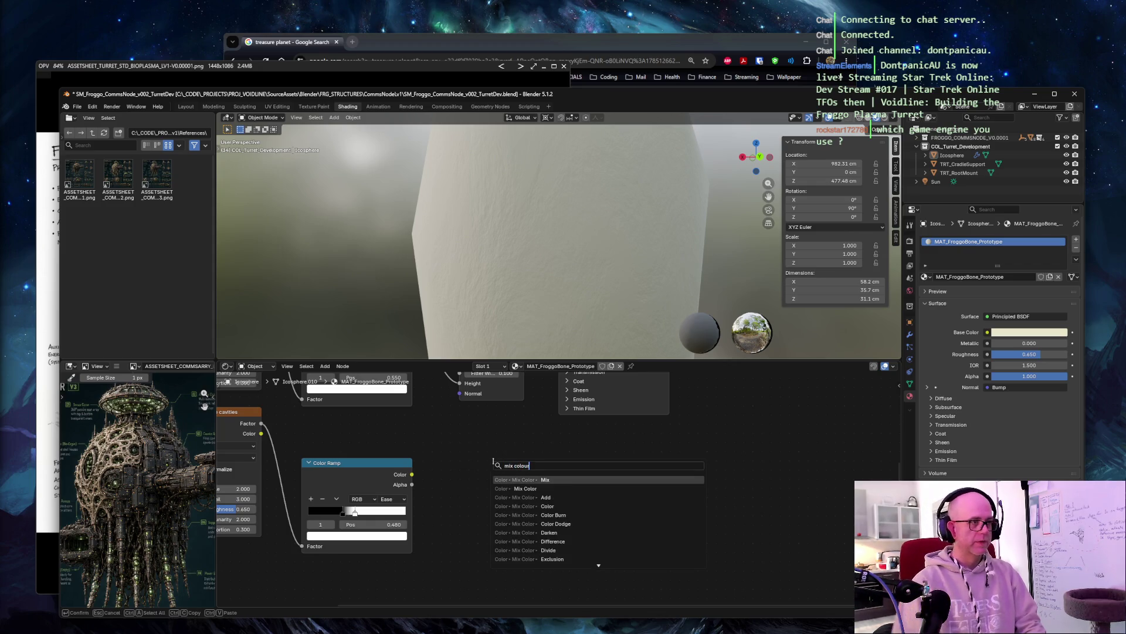
pyautogui.click(546, 479)
pyautogui.click(467, 463)
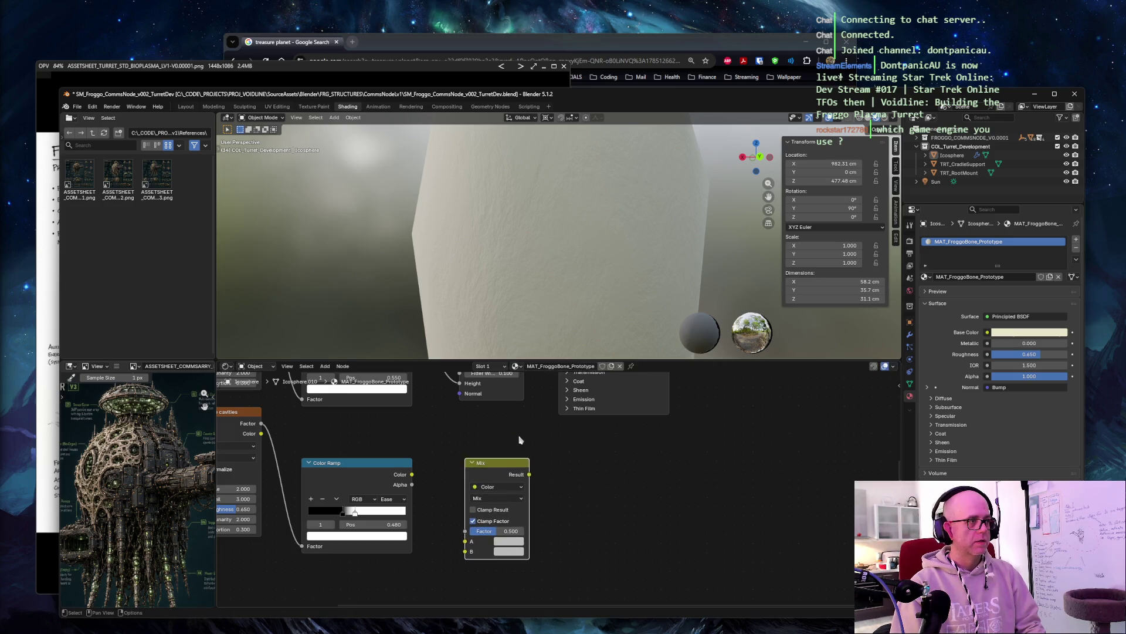
pyautogui.keyDown('shift'); pyautogui.scroll(4, 519, 440); pyautogui.keyUp('shift')
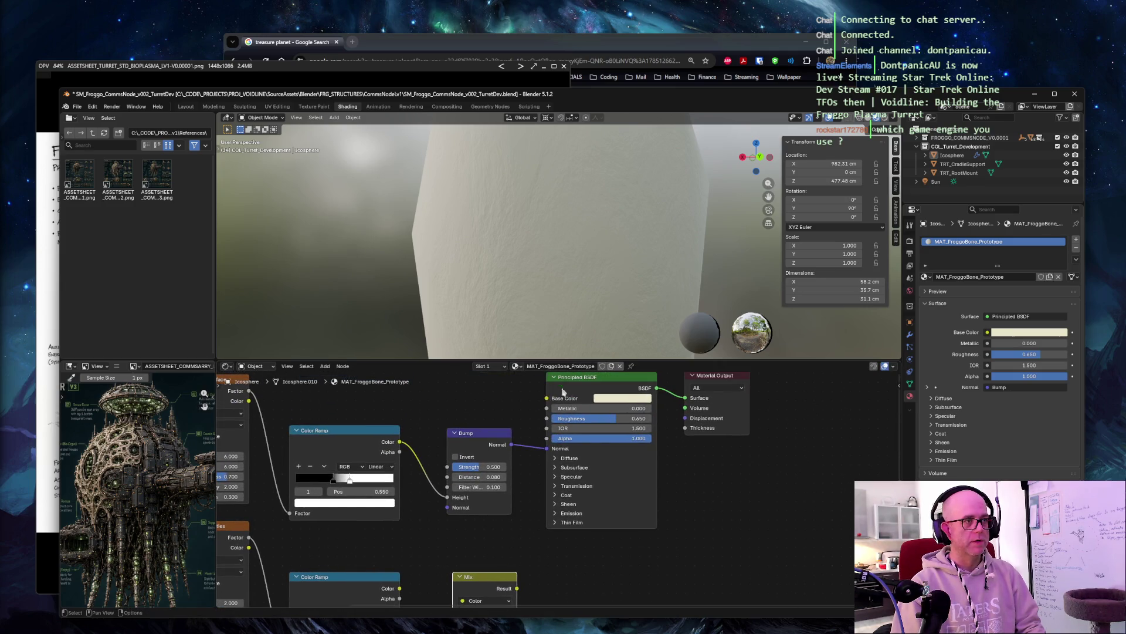
# Step: Connect the Mix node's Result to the Principled BSDF Base Color
pyautogui.moveTo(630, 433); pyautogui.dragTo(691, 366, button='middle')
pyautogui.moveTo(548, 505); pyautogui.dragTo(528, 506)
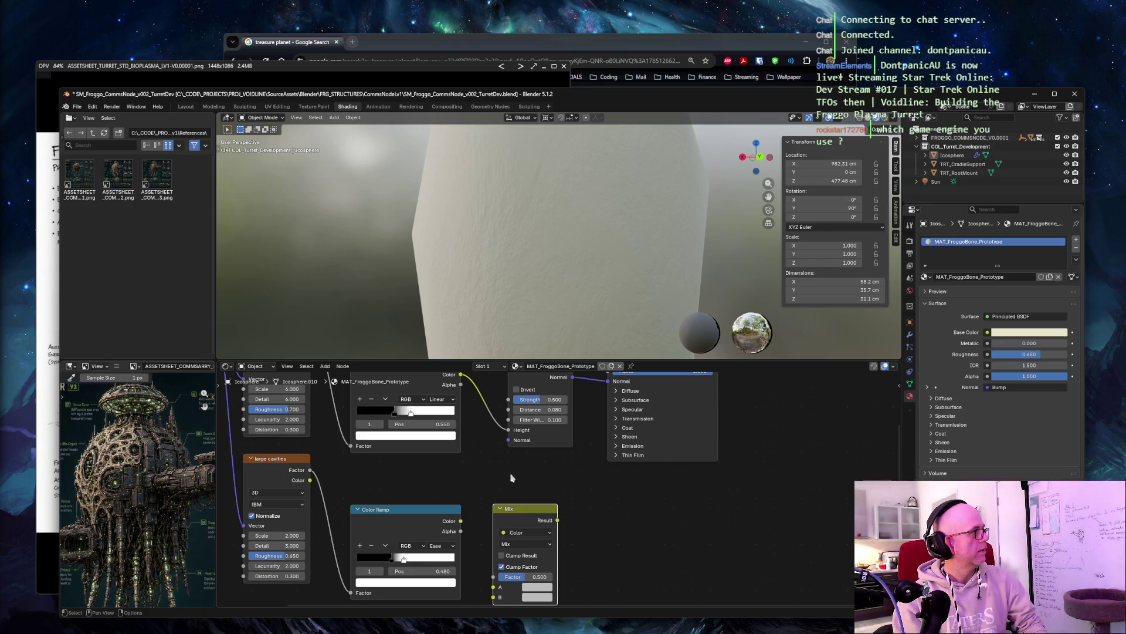
pyautogui.moveTo(505, 458); pyautogui.dragTo(518, 430, button='middle')
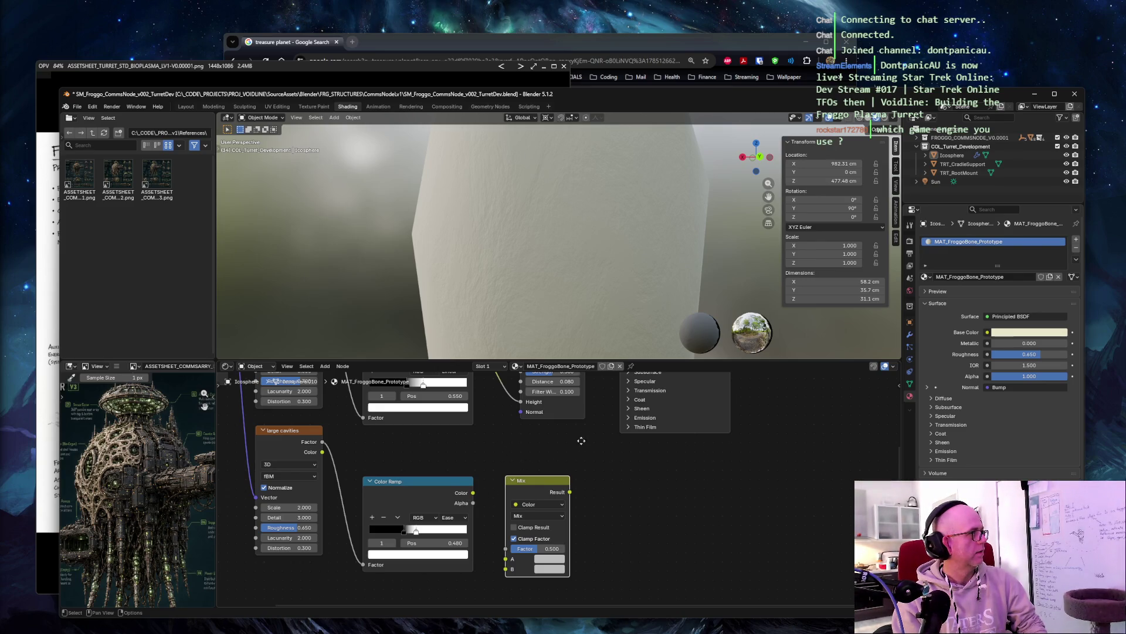
pyautogui.moveTo(578, 443); pyautogui.dragTo(506, 550, button='middle')
pyautogui.scroll(-1, 485, 581)
pyautogui.moveTo(496, 580); pyautogui.dragTo(541, 404)
pyautogui.moveTo(523, 561); pyautogui.dragTo(569, 496, button='middle')
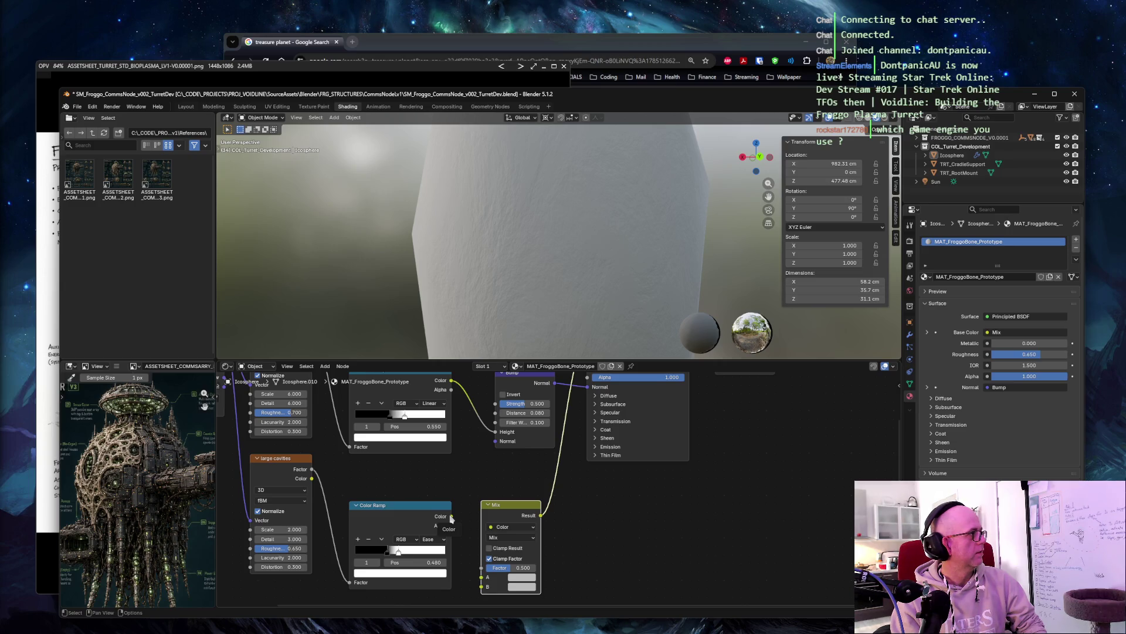
# Step: Shift the Mix, Principled BSDF and Material Output nodes right to make room
pyautogui.moveTo(499, 505); pyautogui.dragTo(572, 504)
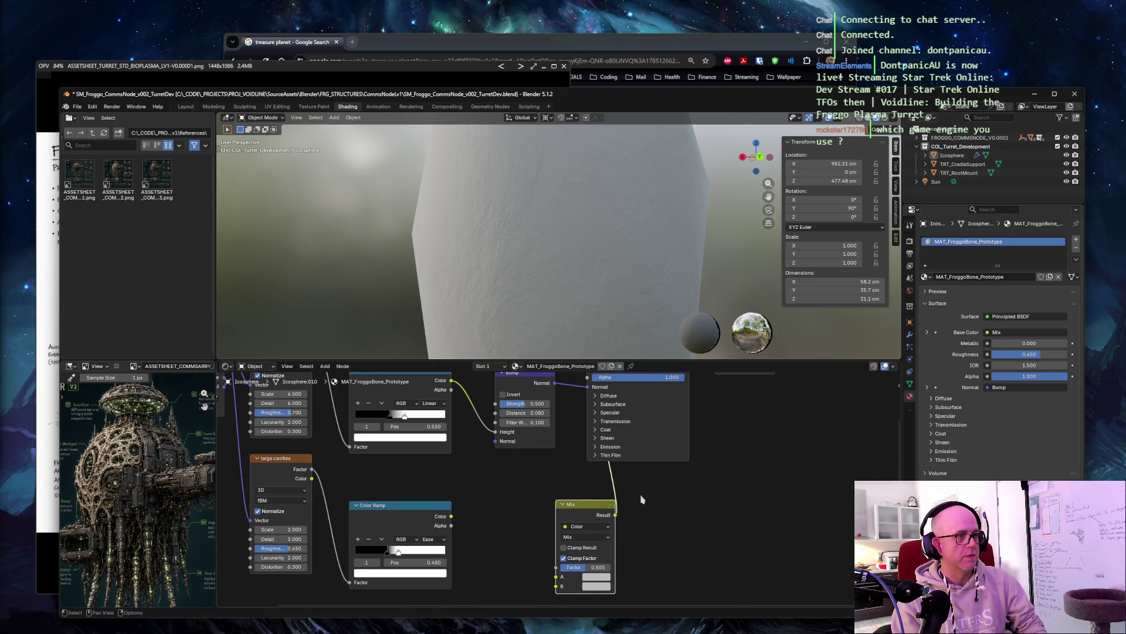
pyautogui.moveTo(811, 470); pyautogui.dragTo(737, 535, button='middle')
pyautogui.moveTo(578, 393); pyautogui.dragTo(628, 394)
pyautogui.moveTo(683, 385); pyautogui.dragTo(741, 385)
pyautogui.moveTo(456, 450); pyautogui.dragTo(556, 402, button='middle')
# Step: Duplicate the Bump node and drive its Height with the cavity Color Ramp
pyautogui.click(556, 401)
pyautogui.hotkey('ctrl', 'c')
pyautogui.hotkey('ctrl', 'v')
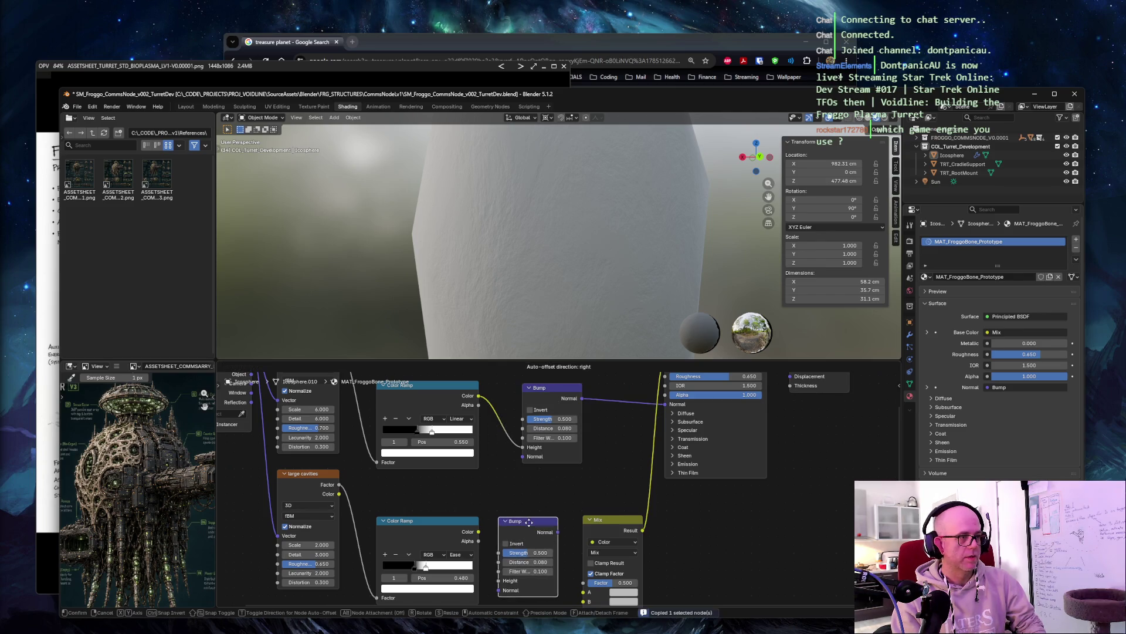
pyautogui.moveTo(501, 481); pyautogui.dragTo(526, 457, button='middle')
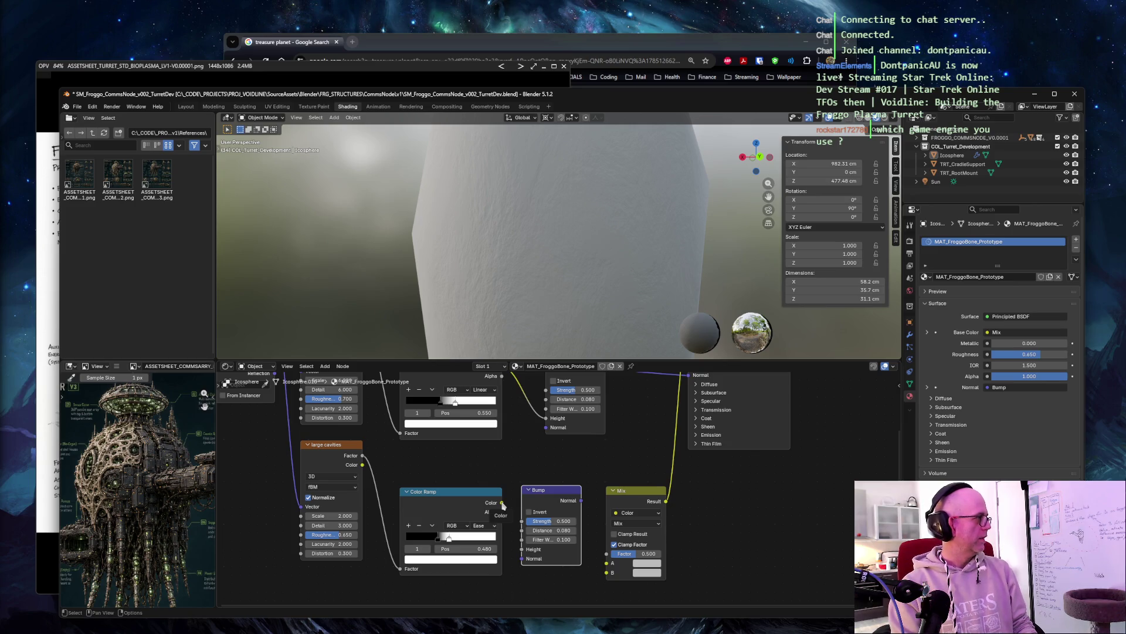
pyautogui.moveTo(502, 504); pyautogui.dragTo(517, 569)
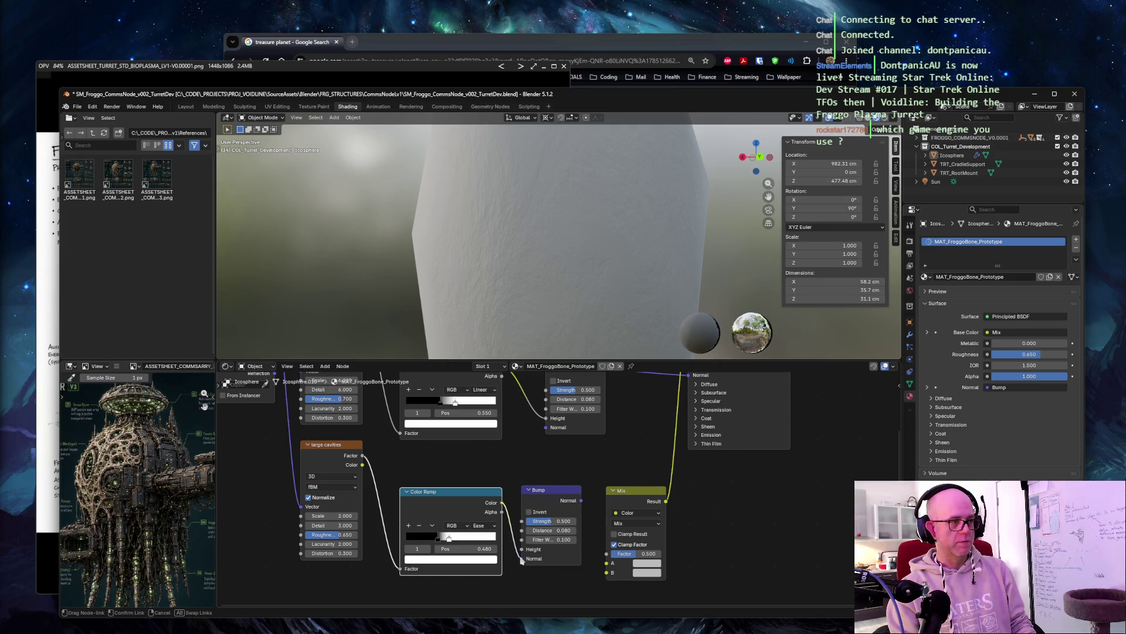
pyautogui.moveTo(521, 560); pyautogui.dragTo(524, 555)
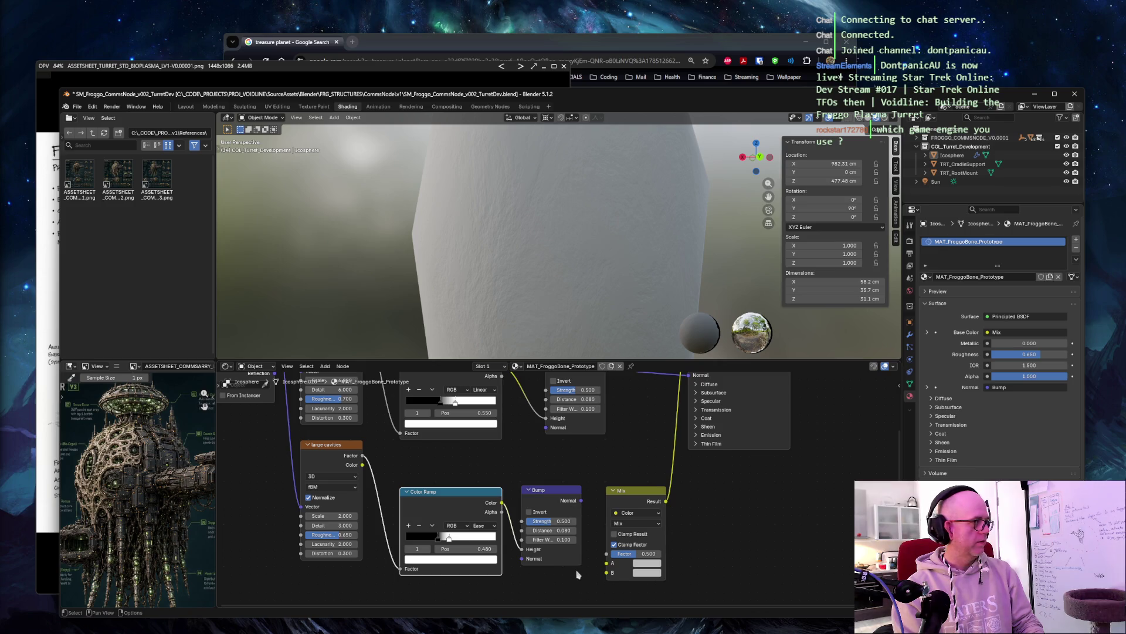
# Step: Set the new Bump's Strength to 0.35 and Distance to 0.05
pyautogui.click(554, 521)
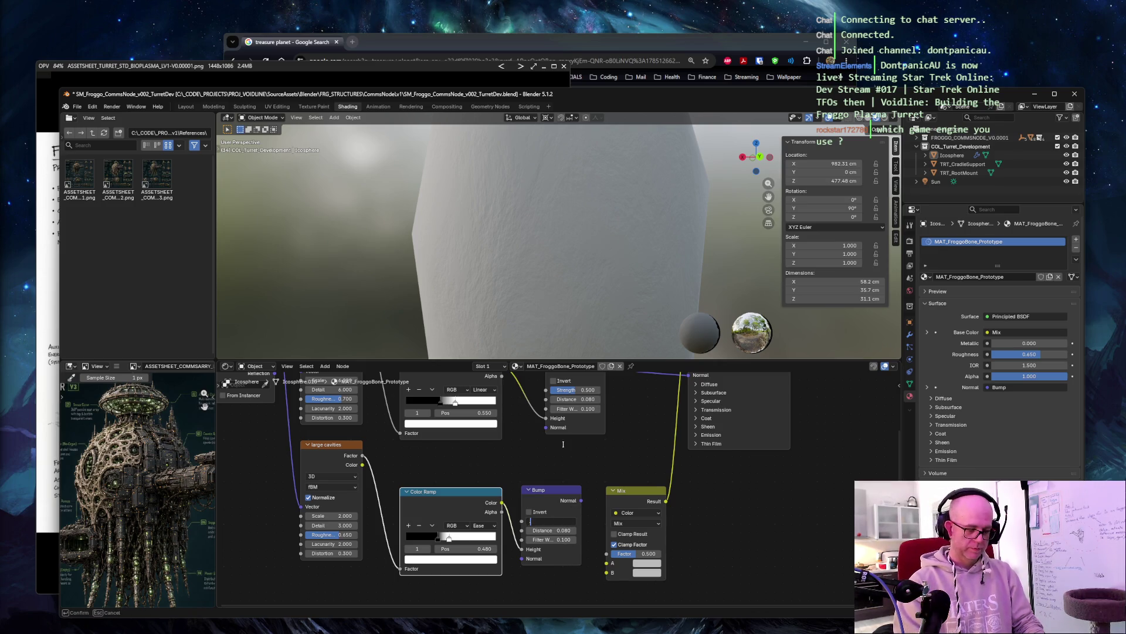
pyautogui.write('.35')
pyautogui.press('Tab')
pyautogui.press('BackSpace')
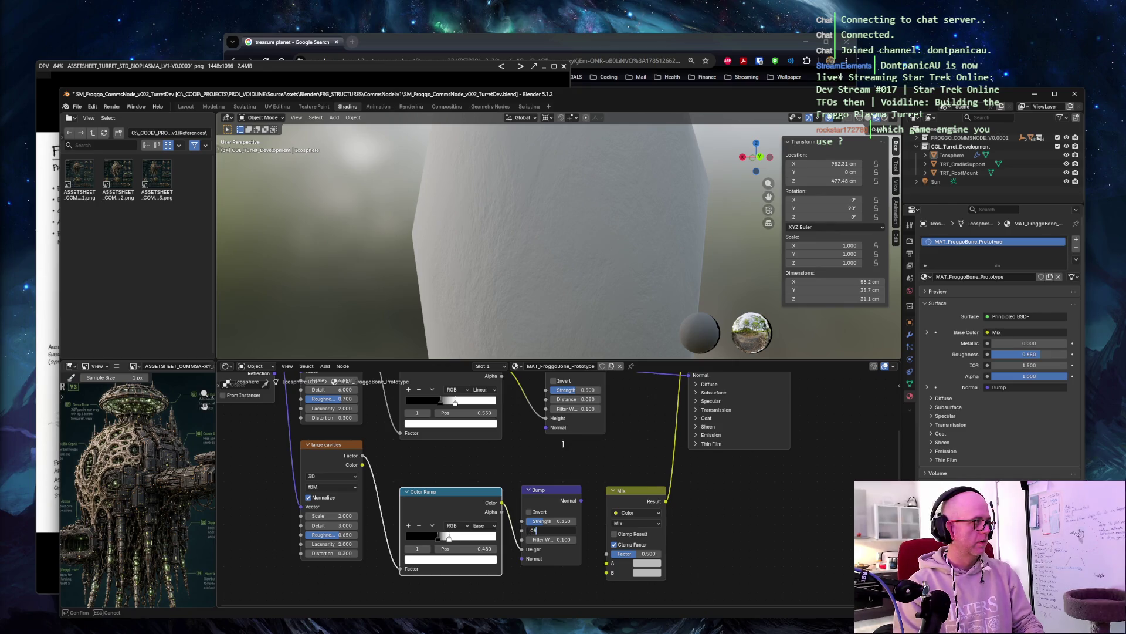
pyautogui.press('Tab')
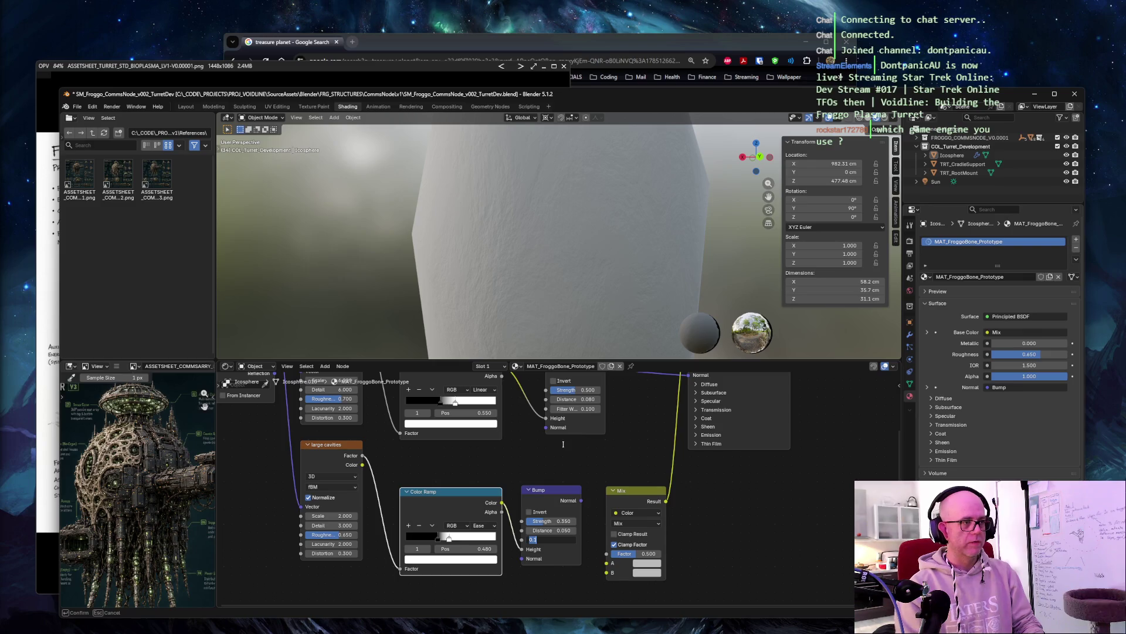
pyautogui.press('Return')
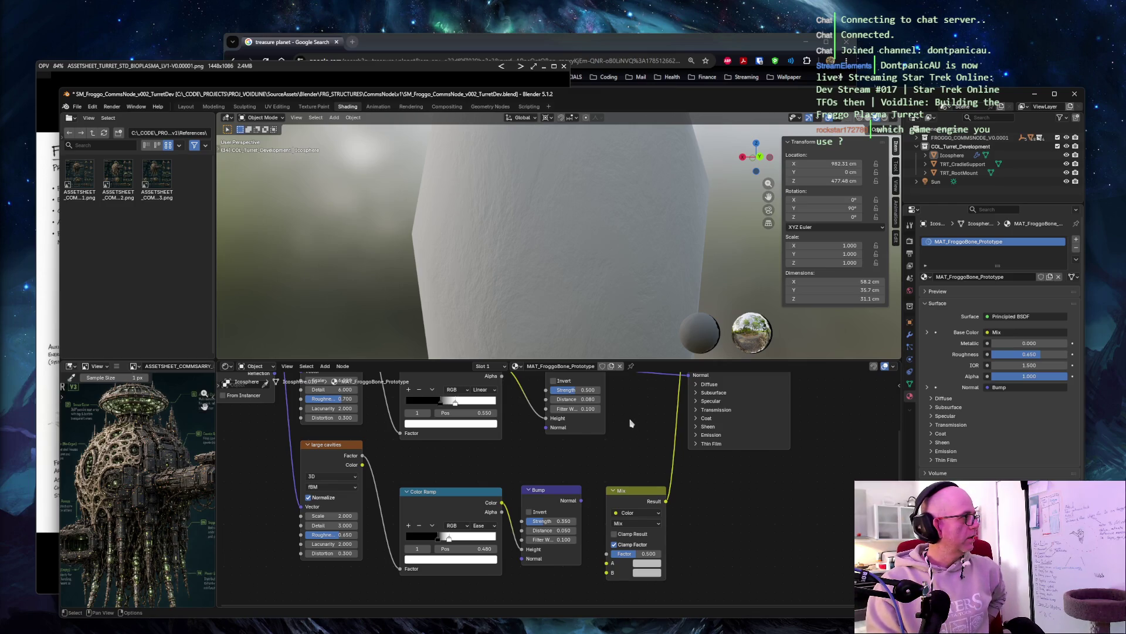
# Step: Feed the lower ramp's Color into the second Bump's Height and spread out the nodes
pyautogui.moveTo(631, 422); pyautogui.dragTo(547, 488, button='middle')
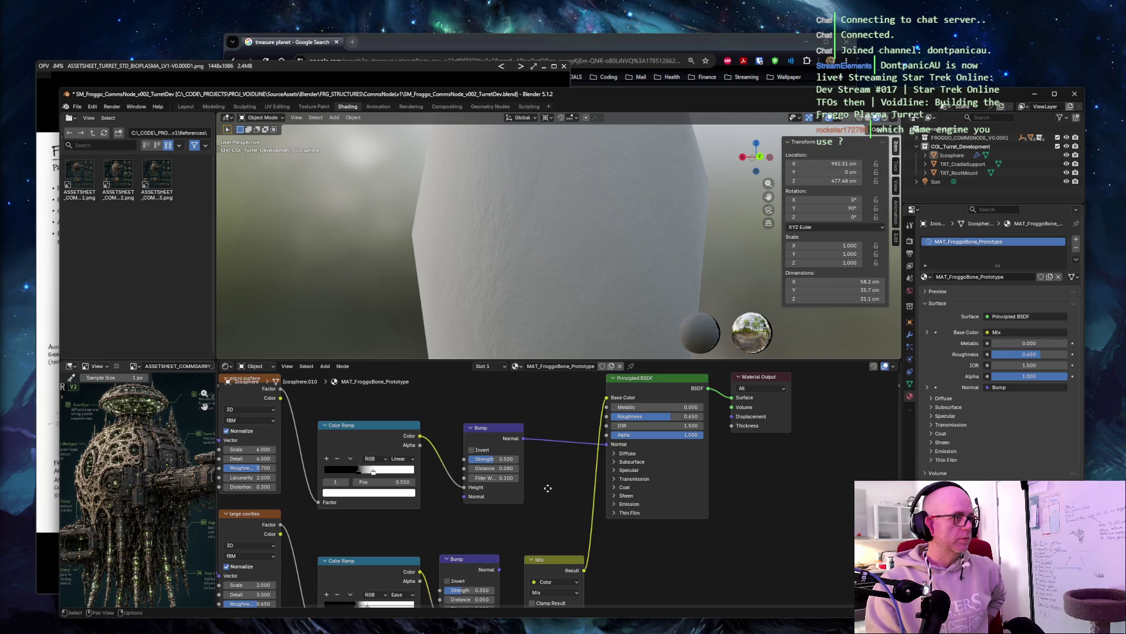
pyautogui.moveTo(459, 562); pyautogui.dragTo(477, 520)
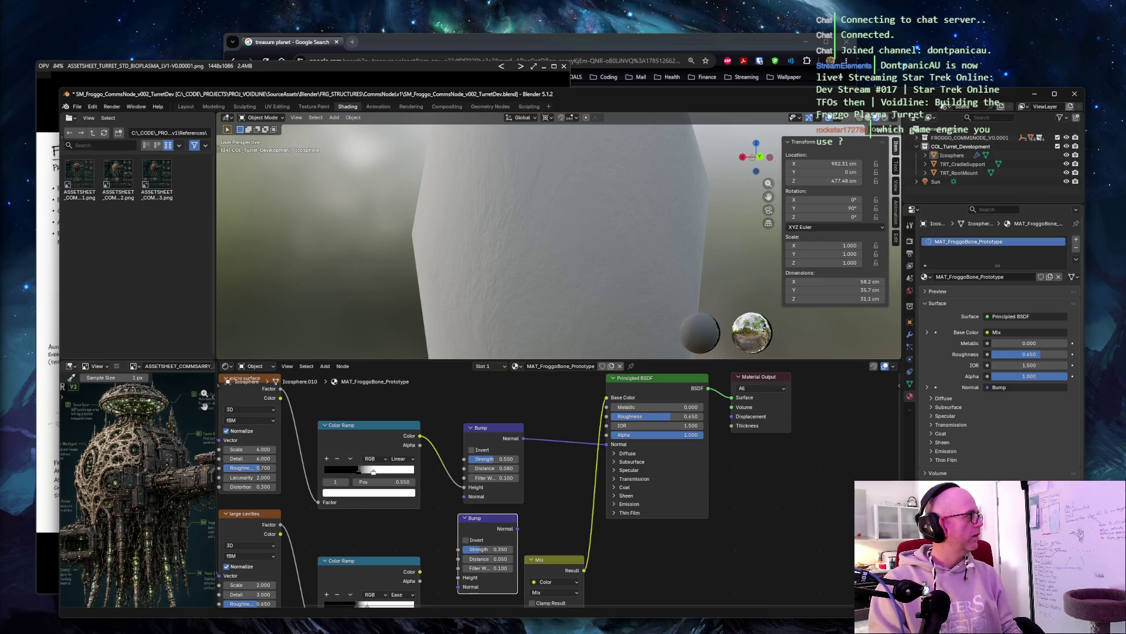
pyautogui.moveTo(421, 571); pyautogui.dragTo(459, 578)
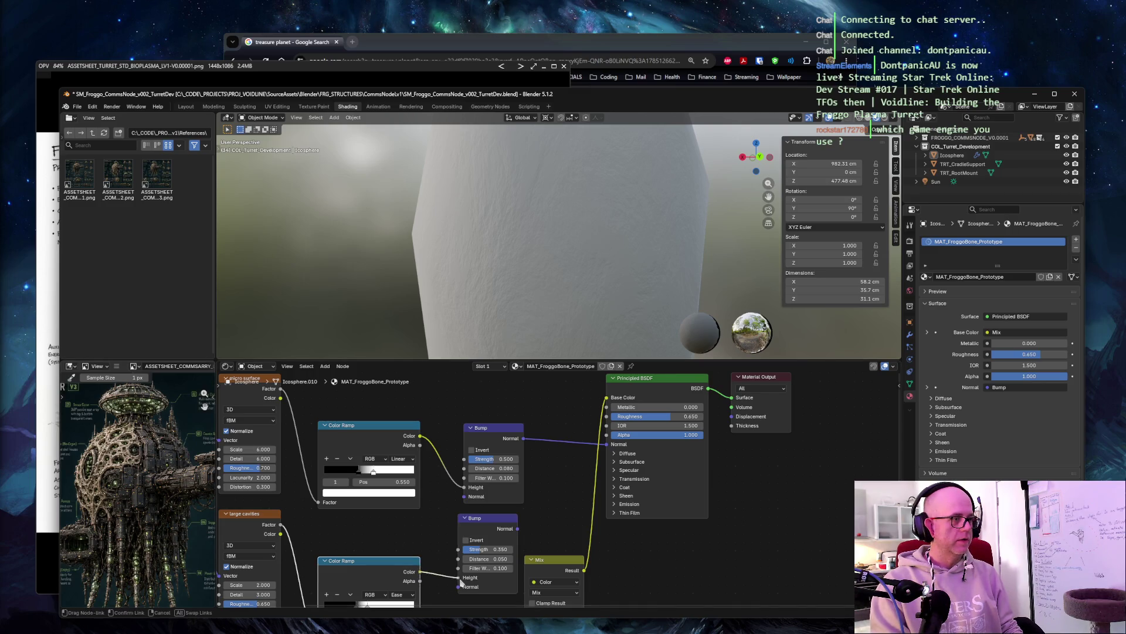
pyautogui.moveTo(556, 566); pyautogui.dragTo(576, 522)
pyautogui.moveTo(663, 379); pyautogui.dragTo(765, 483)
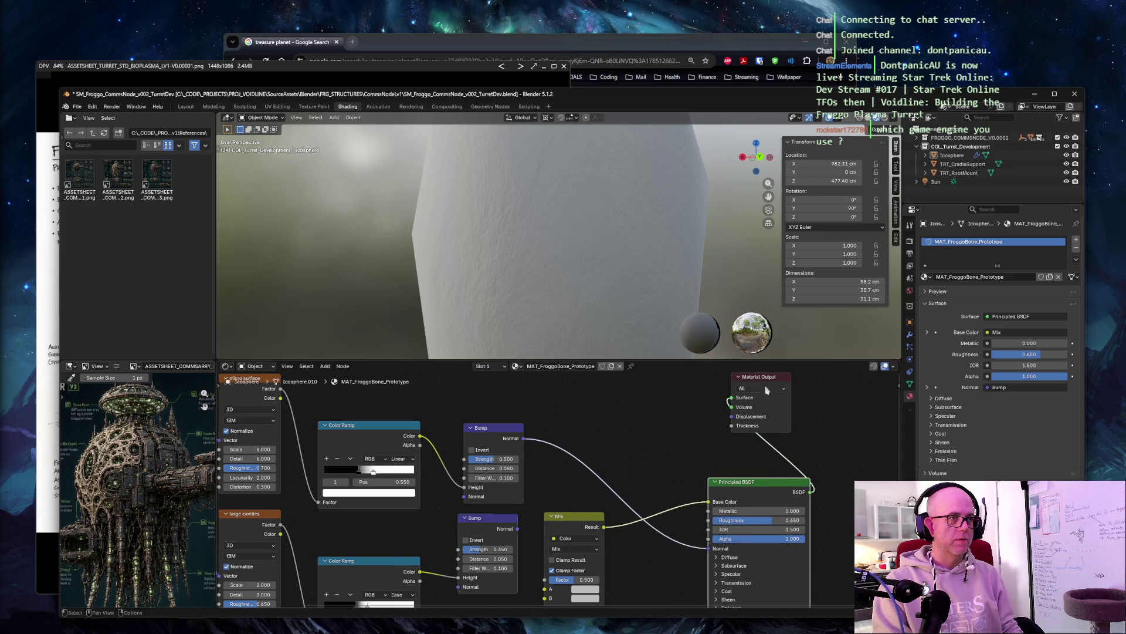
pyautogui.moveTo(760, 376)
pyautogui.mouseDown()
pyautogui.moveTo(802, 402)
pyautogui.moveTo(848, 480)
pyautogui.mouseUp()
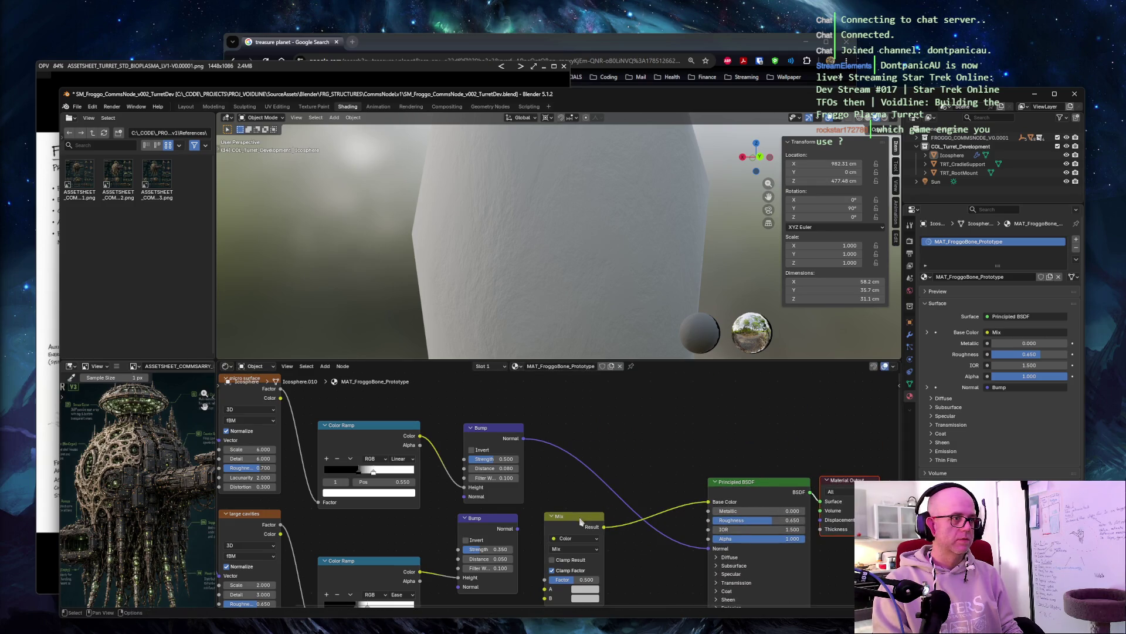
pyautogui.moveTo(580, 519)
pyautogui.mouseDown()
pyautogui.moveTo(607, 521)
pyautogui.moveTo(604, 558)
pyautogui.moveTo(614, 511)
pyautogui.mouseUp()
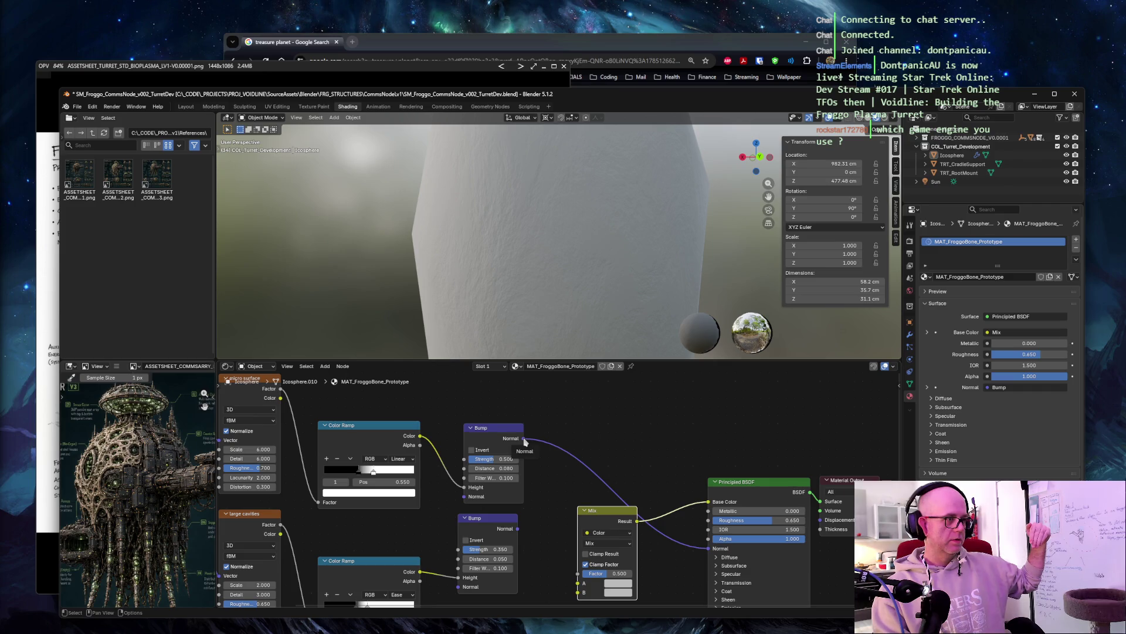
# Step: Chain the first Bump's Normal into the second Bump, then into the Principled BSDF Normal
pyautogui.moveTo(524, 438)
pyautogui.mouseDown()
pyautogui.moveTo(490, 480)
pyautogui.moveTo(458, 587)
pyautogui.mouseUp()
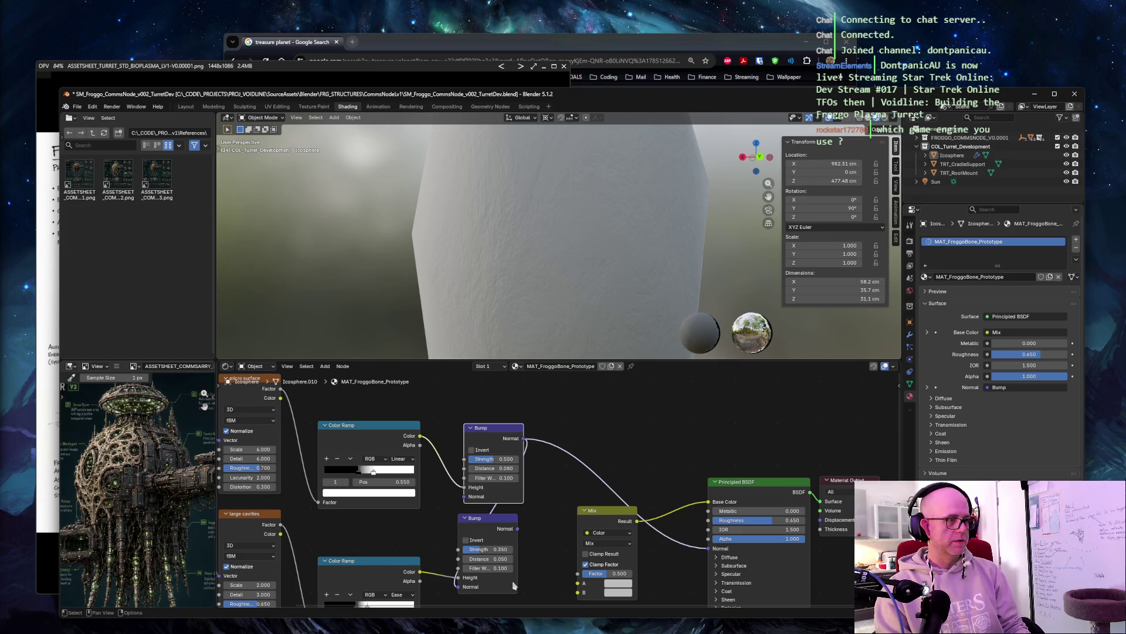
pyautogui.moveTo(517, 528)
pyautogui.mouseDown()
pyautogui.moveTo(645, 557)
pyautogui.moveTo(714, 549)
pyautogui.mouseUp()
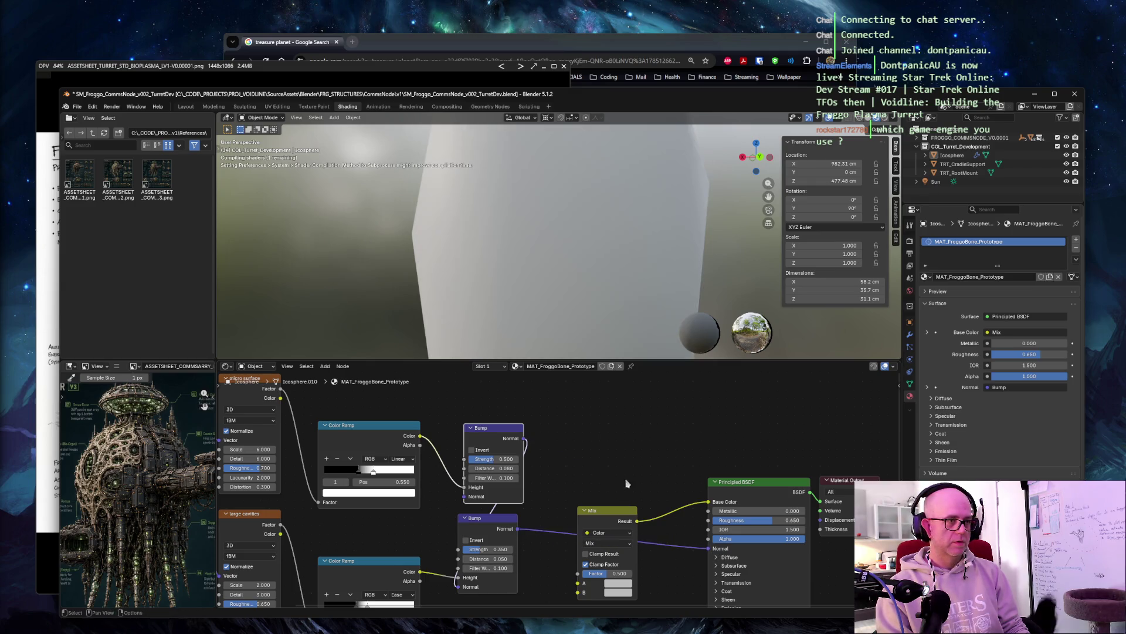
pyautogui.click(497, 520)
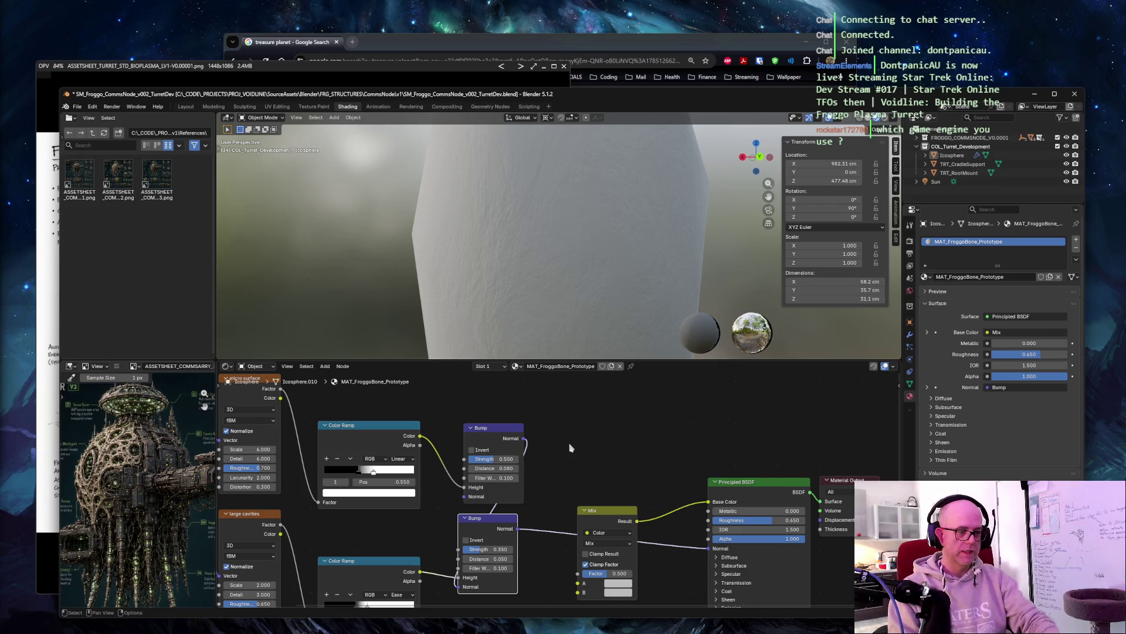
pyautogui.scroll(-1, 623, 470)
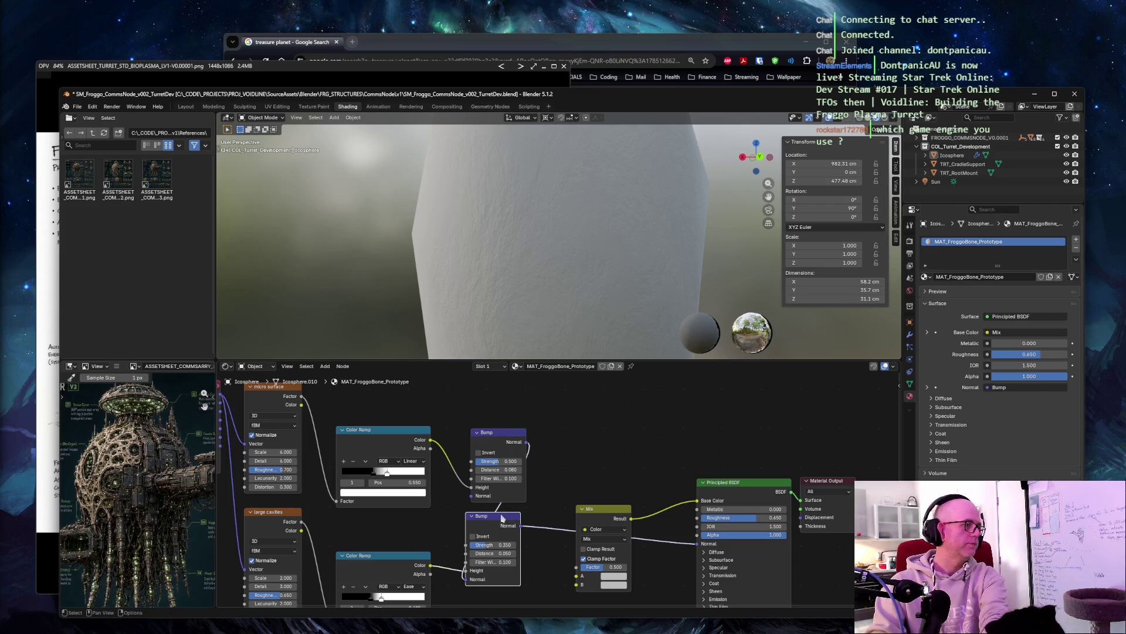
# Step: Arrange the second Bump and Mix nodes beside the Principled BSDF, frame the tree, and take a screen capture
pyautogui.moveTo(501, 518); pyautogui.dragTo(601, 434)
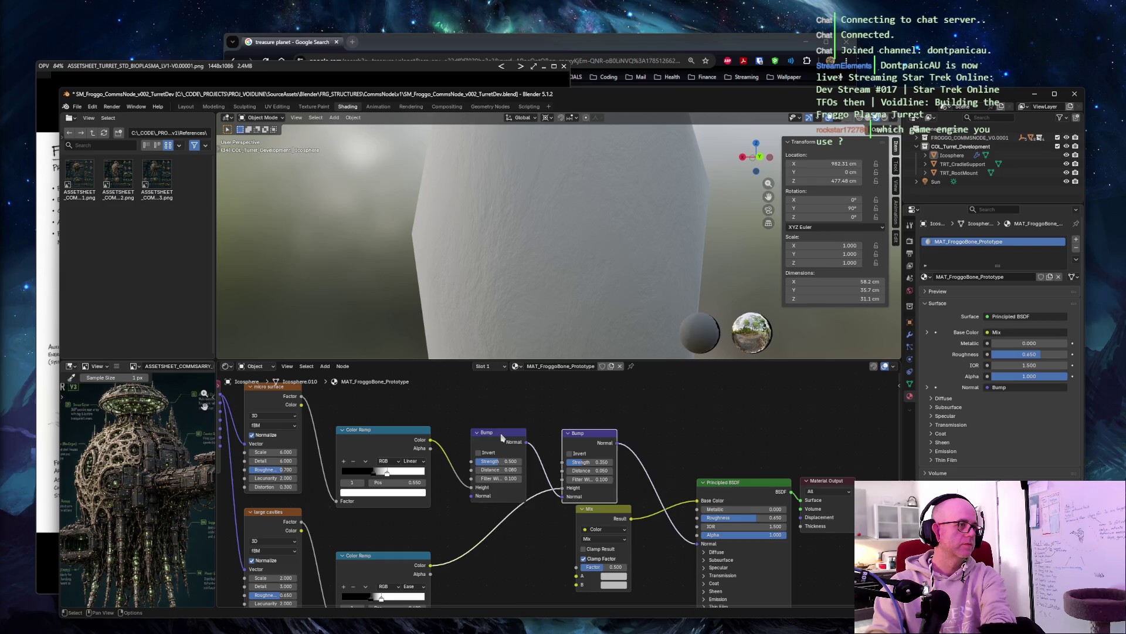
pyautogui.moveTo(501, 437); pyautogui.dragTo(487, 437)
pyautogui.moveTo(619, 516); pyautogui.dragTo(653, 524)
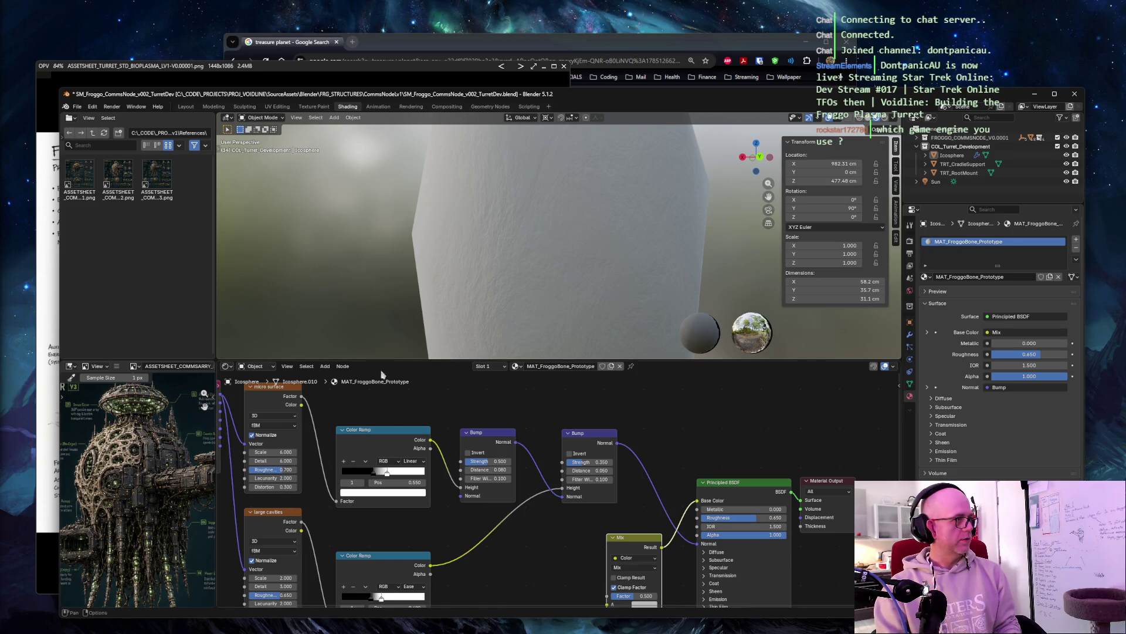
pyautogui.moveTo(367, 406)
pyautogui.mouseDown(button='middle')
pyautogui.moveTo(532, 426)
pyautogui.moveTo(477, 414)
pyautogui.mouseUp(button='middle')
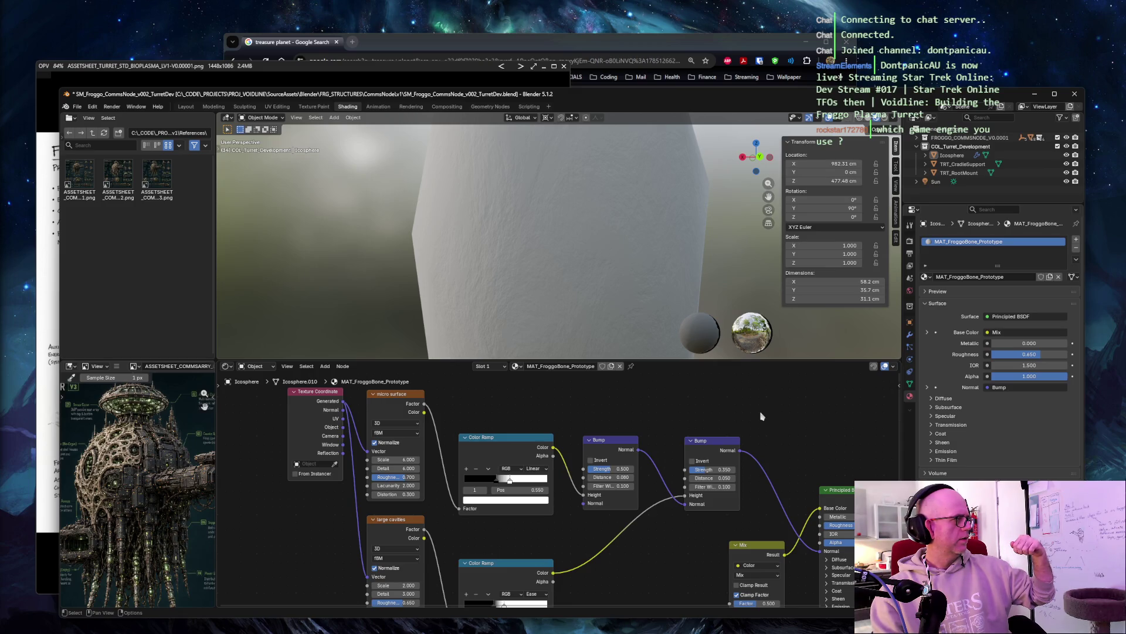
pyautogui.moveTo(761, 416); pyautogui.dragTo(739, 396, button='middle')
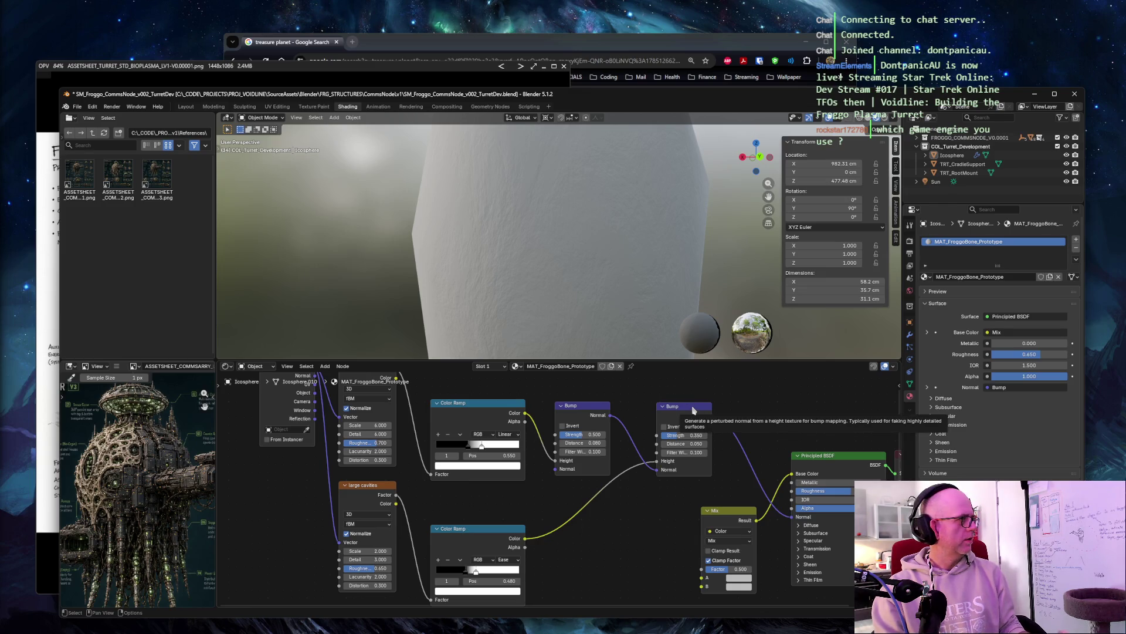
pyautogui.moveTo(693, 409); pyautogui.dragTo(668, 510)
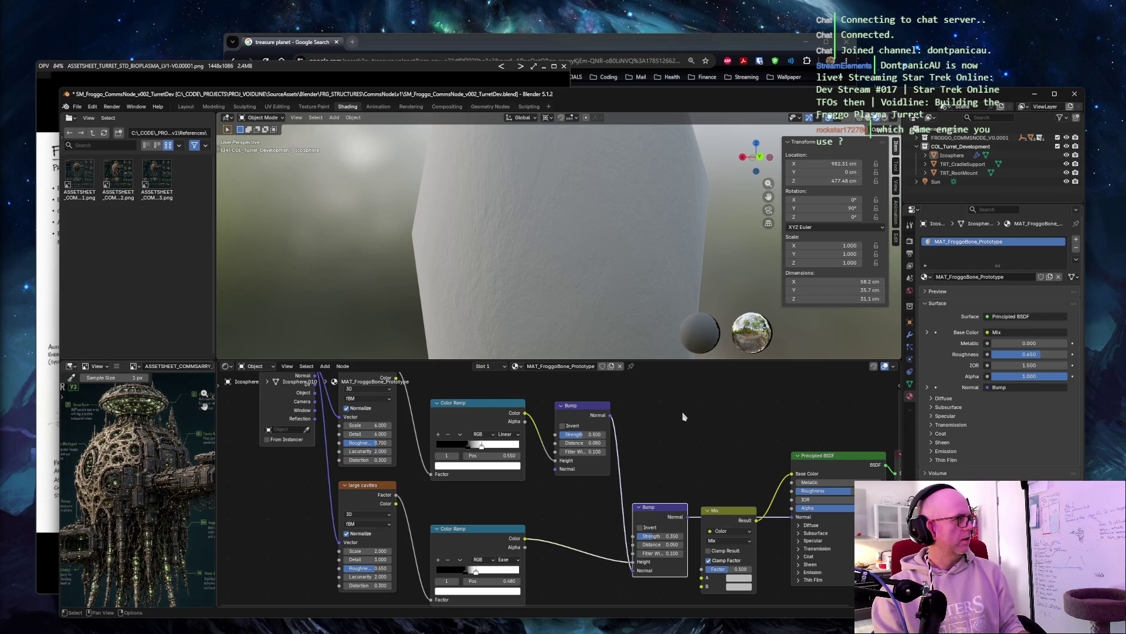
pyautogui.moveTo(719, 510)
pyautogui.mouseDown()
pyautogui.moveTo(708, 409)
pyautogui.moveTo(721, 400)
pyautogui.mouseUp()
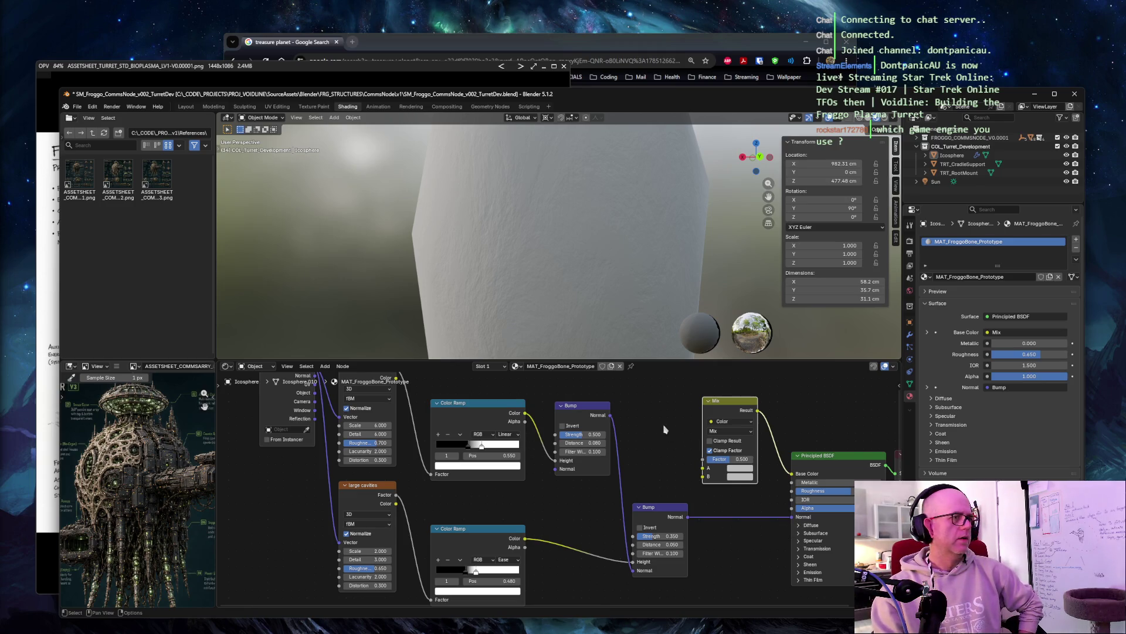
pyautogui.moveTo(652, 434)
pyautogui.mouseDown(button='middle')
pyautogui.moveTo(646, 460)
pyautogui.moveTo(607, 458)
pyautogui.mouseUp(button='middle')
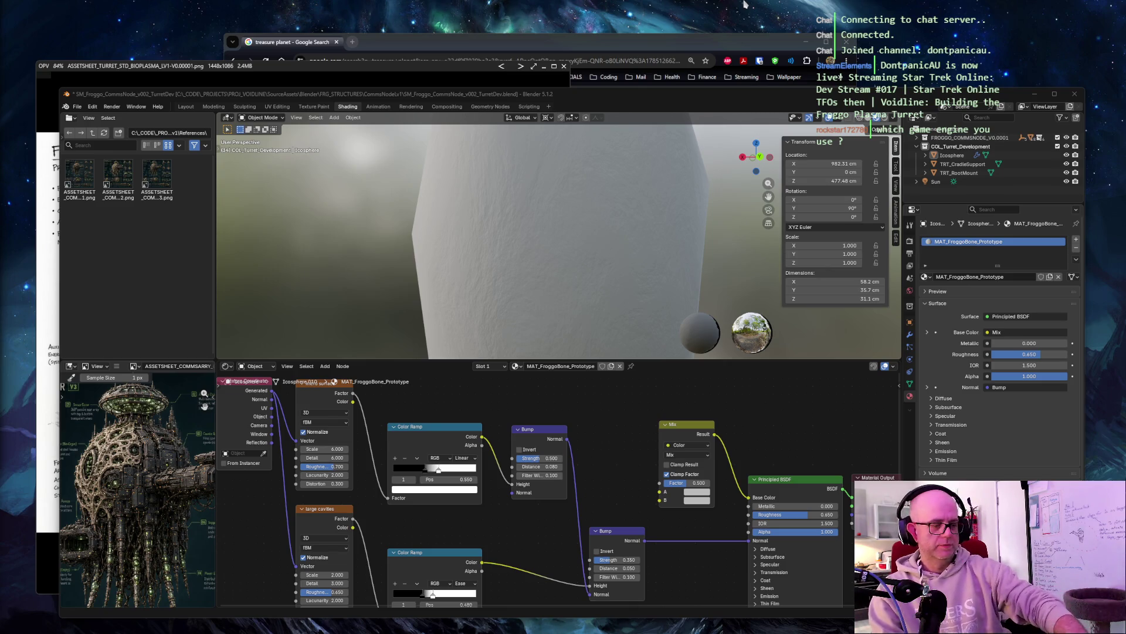
pyautogui.press('super+shift+s')
pyautogui.moveTo(46, 67); pyautogui.dragTo(1092, 625)
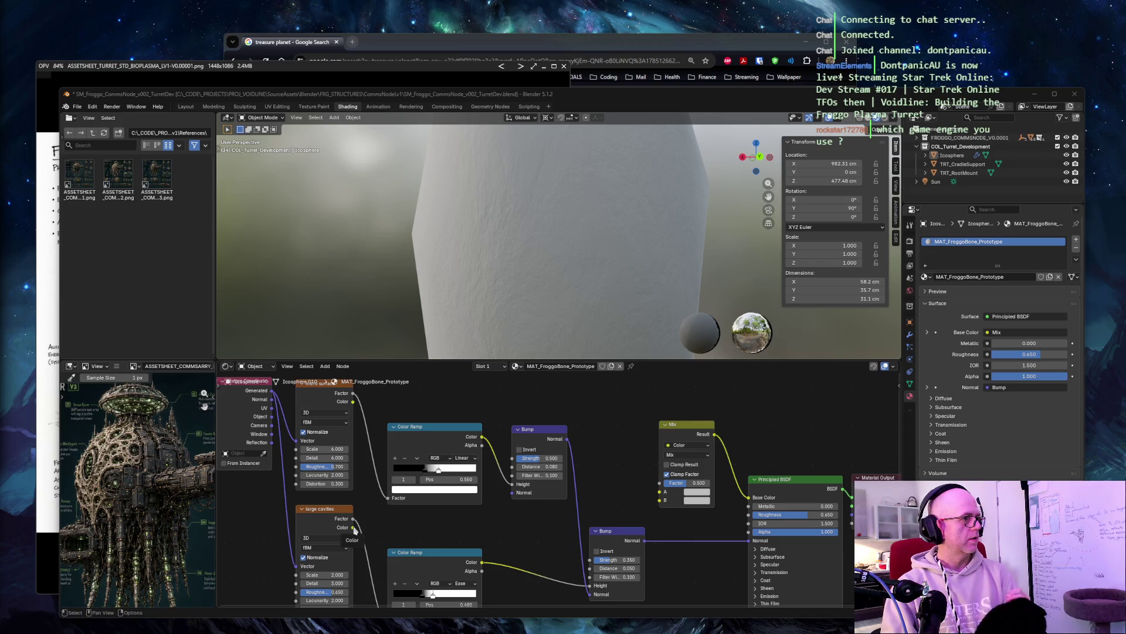
pyautogui.moveTo(354, 527)
pyautogui.mouseDown()
pyautogui.moveTo(632, 524)
pyautogui.moveTo(660, 510)
pyautogui.mouseUp()
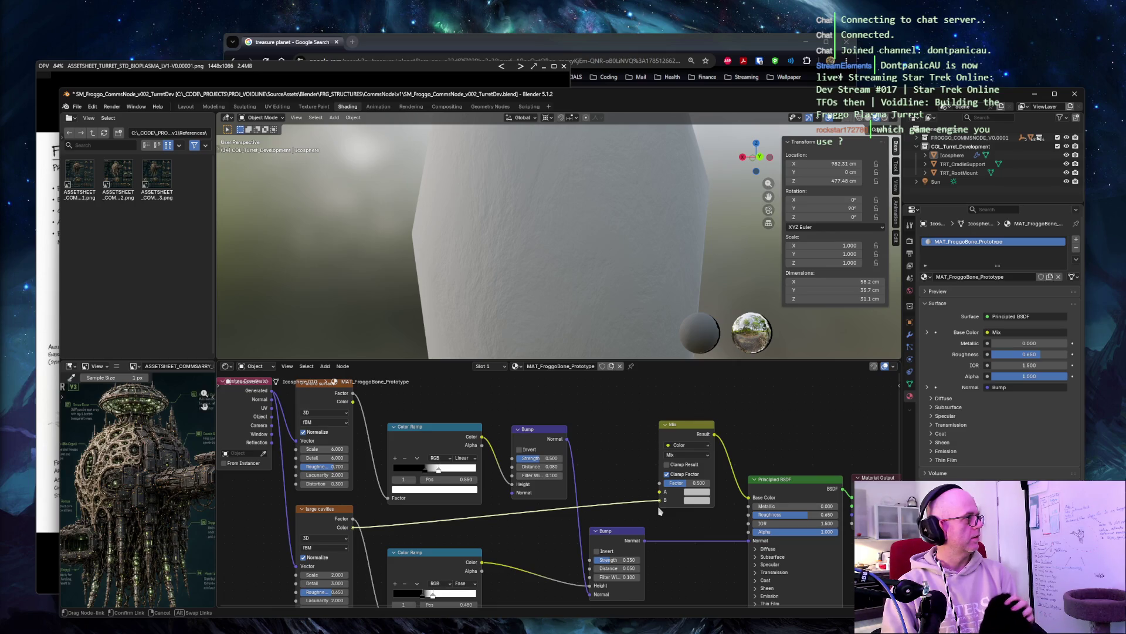
# Step: Drop the large cavities noise Color link on empty canvas to open the node search
pyautogui.moveTo(659, 510); pyautogui.dragTo(375, 527)
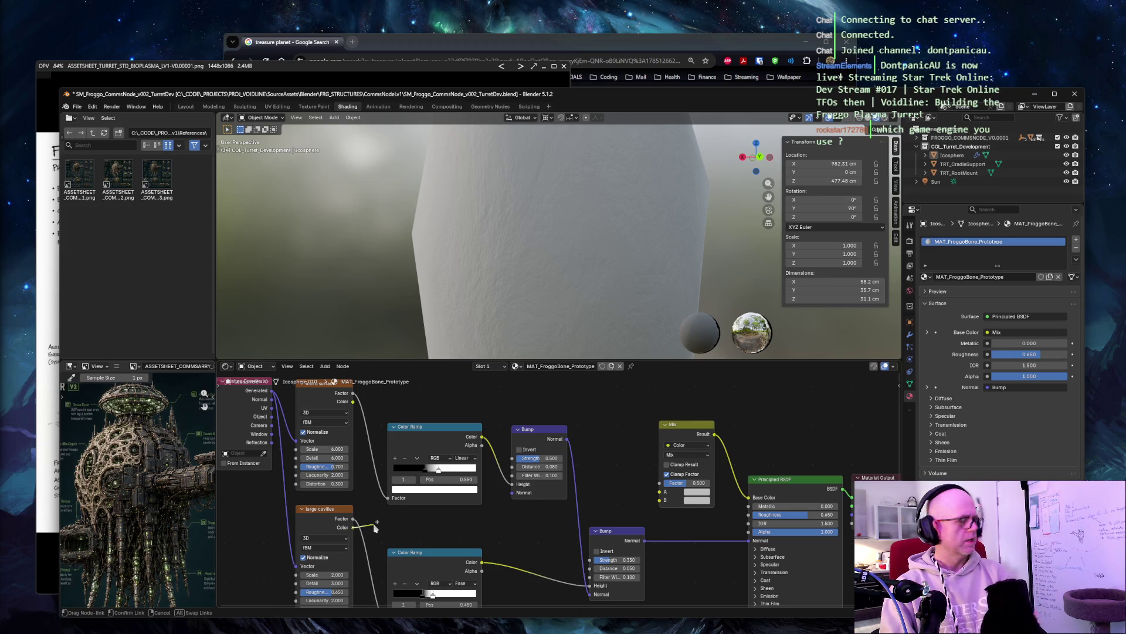
pyautogui.moveTo(375, 527); pyautogui.dragTo(373, 525)
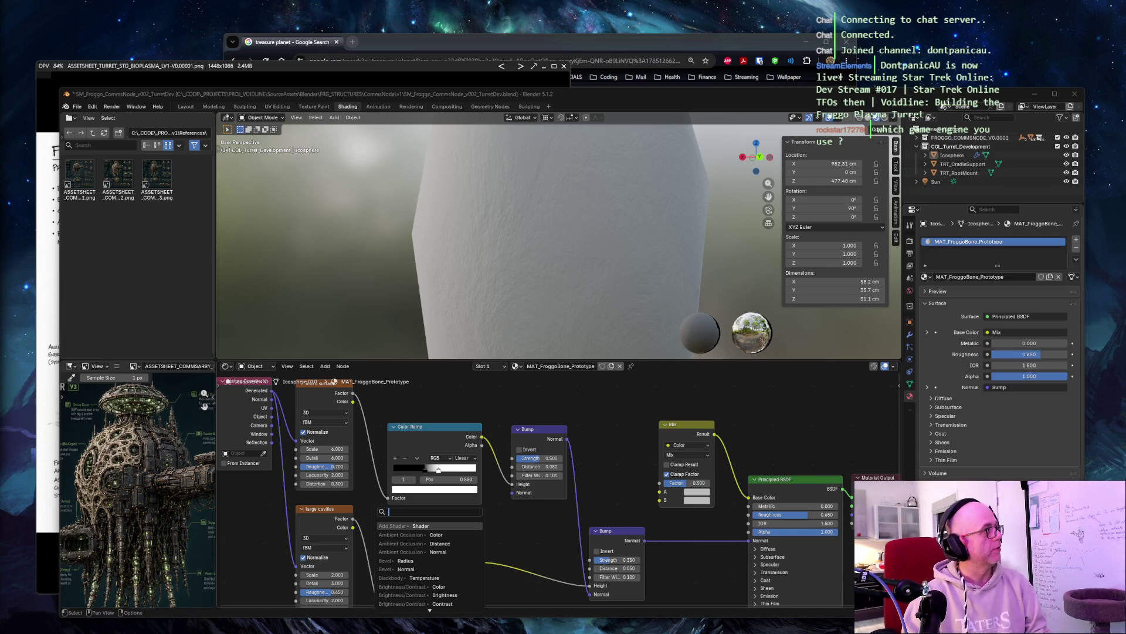
# Step: Read the cavity-colour step 4 in the ChatGPT conversation
pyautogui.hotkey('alt', 'Tab')
pyautogui.moveTo(158, 41); pyautogui.dragTo(249, 43)
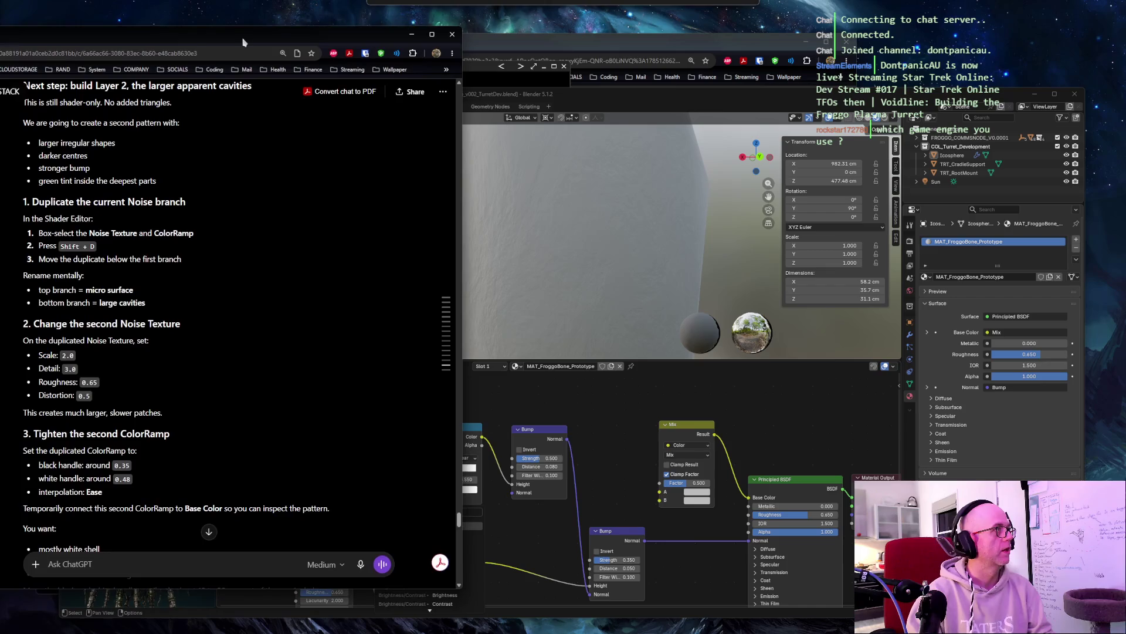
pyautogui.moveTo(604, 94)
pyautogui.mouseDown()
pyautogui.moveTo(627, 65)
pyautogui.moveTo(658, 52)
pyautogui.mouseUp()
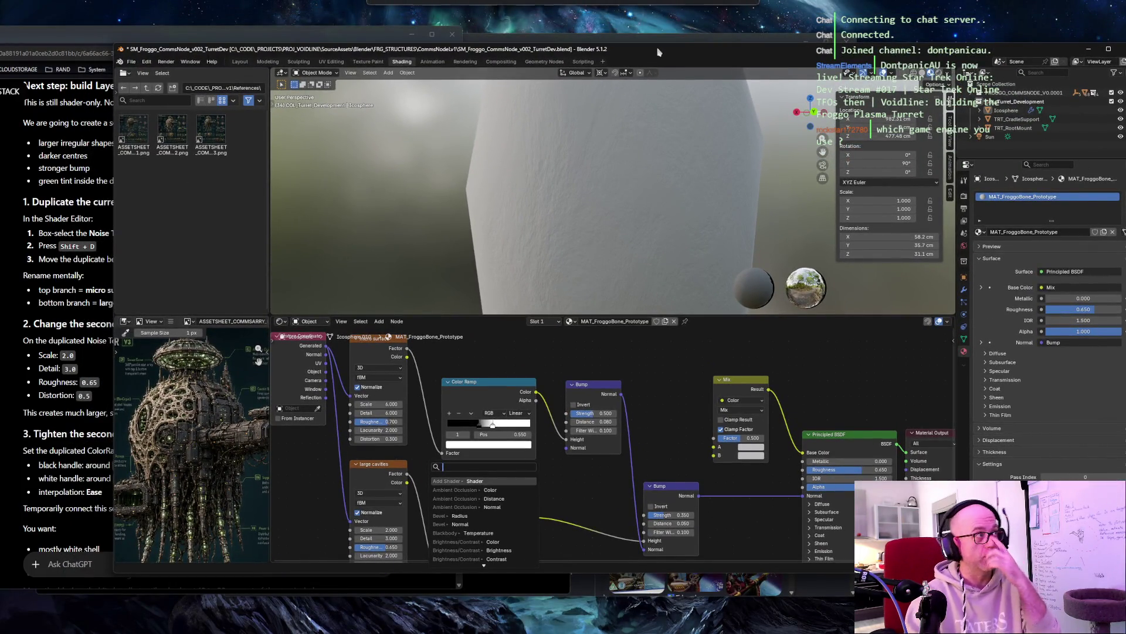
pyautogui.click(81, 44)
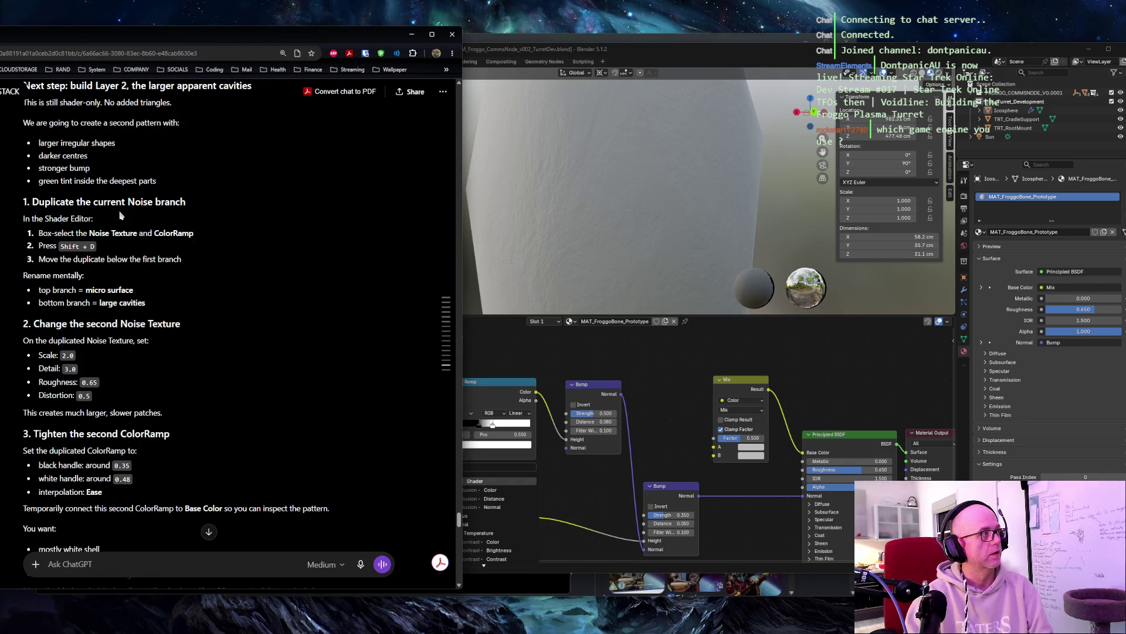
pyautogui.scroll(-2, 120, 256)
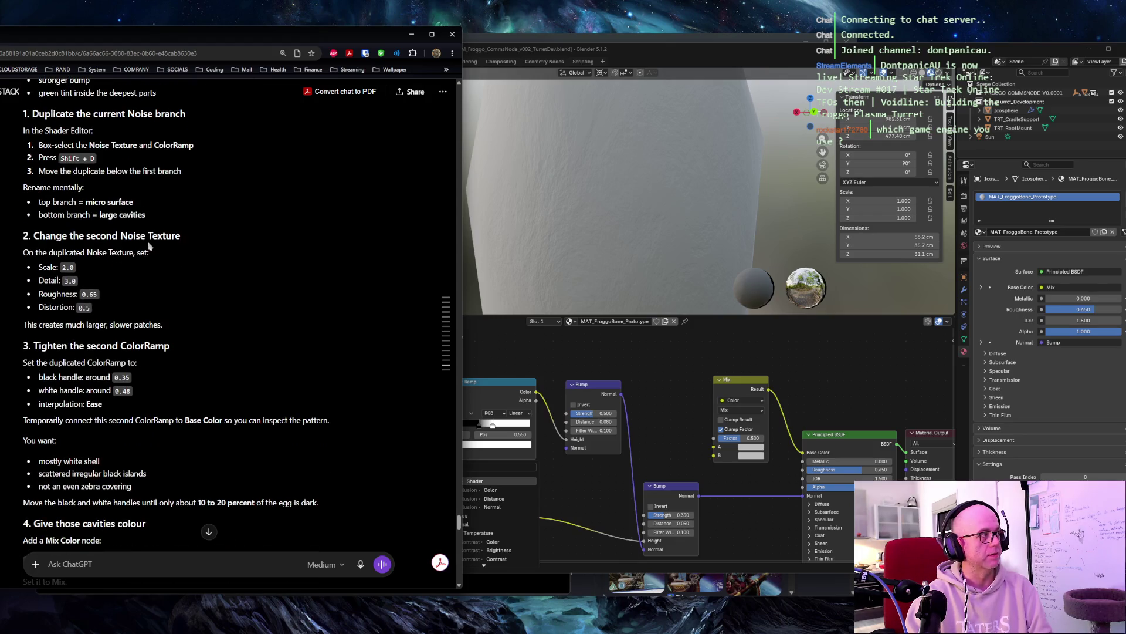
pyautogui.scroll(-2, 142, 246)
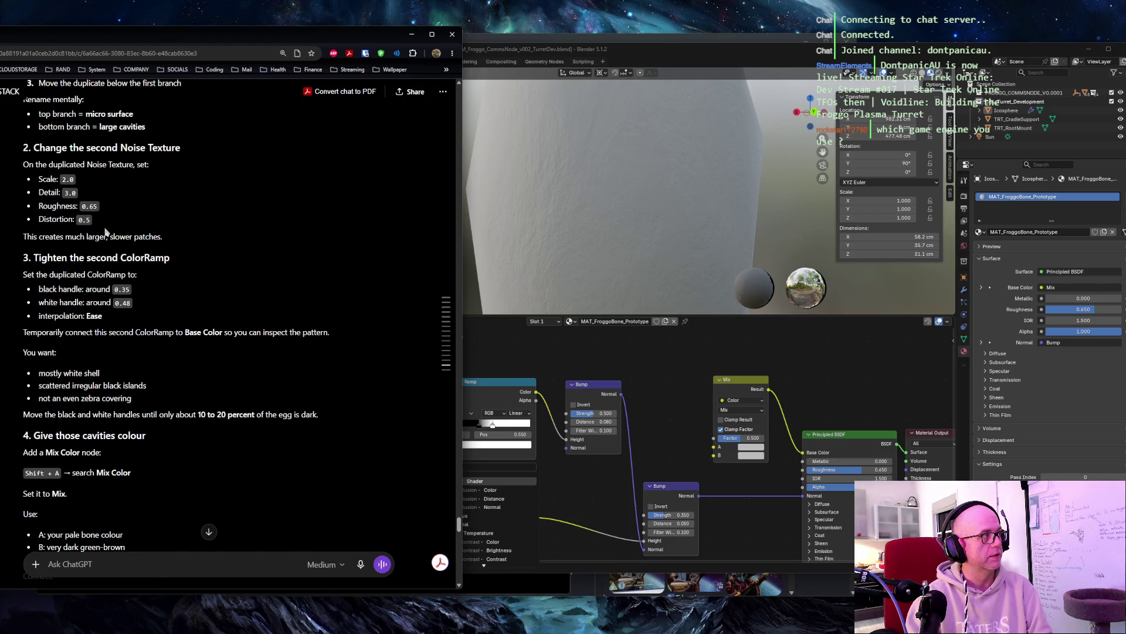
pyautogui.scroll(-2, 210, 252)
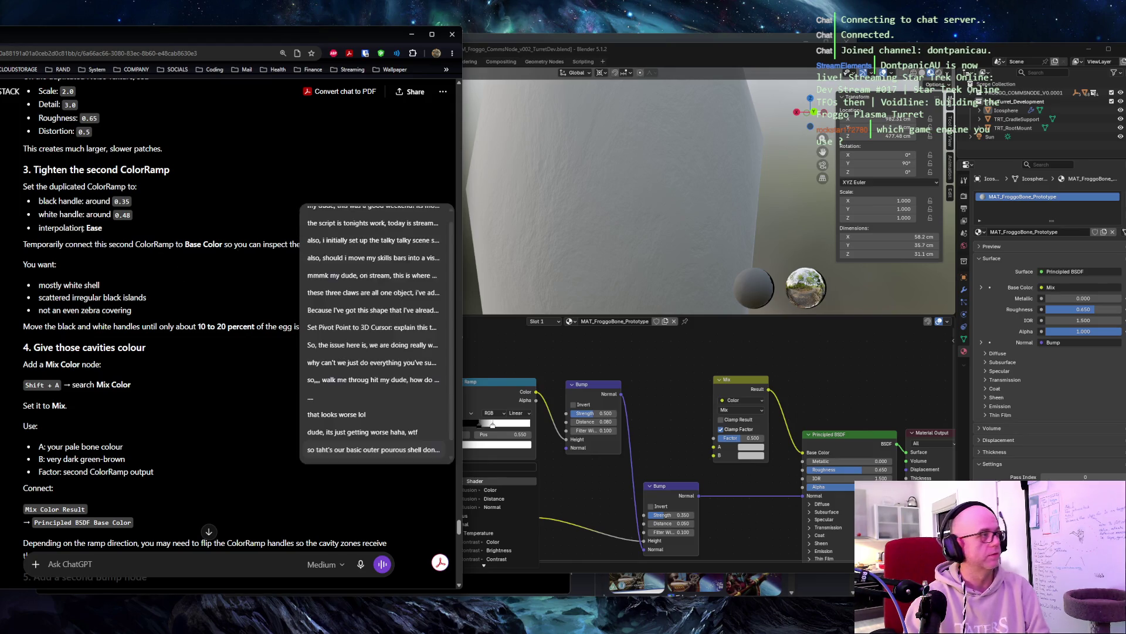
pyautogui.scroll(-3, 175, 195)
pyautogui.moveTo(65, 112); pyautogui.dragTo(107, 113)
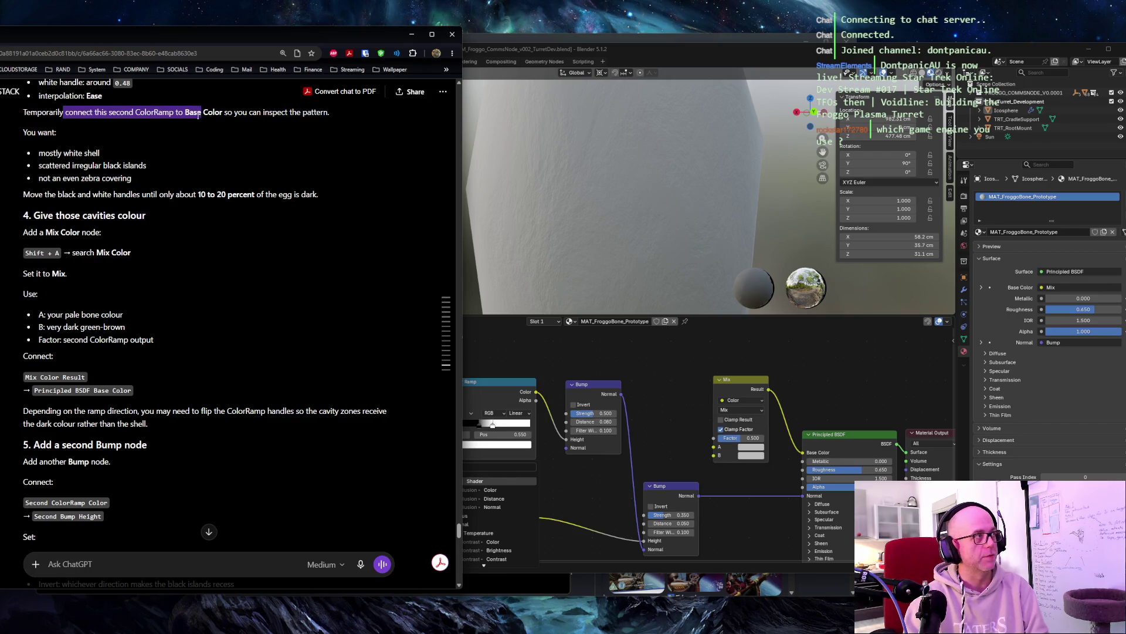
pyautogui.click(151, 171)
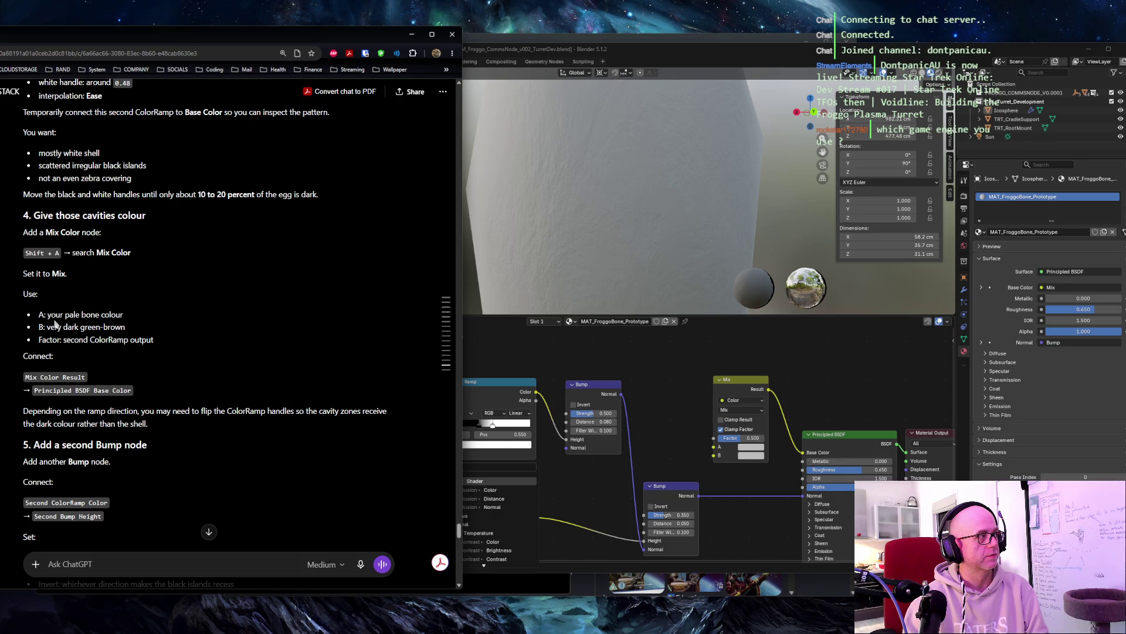
# Step: Cut the Mix Result to Base Color link and move the Mix node up-left
pyautogui.click(806, 401)
pyautogui.keyDown('ctrl'); pyautogui.moveTo(804, 431); pyautogui.dragTo(783, 410, button='right'); pyautogui.keyUp('ctrl')
pyautogui.moveTo(730, 375); pyautogui.dragTo(705, 360)
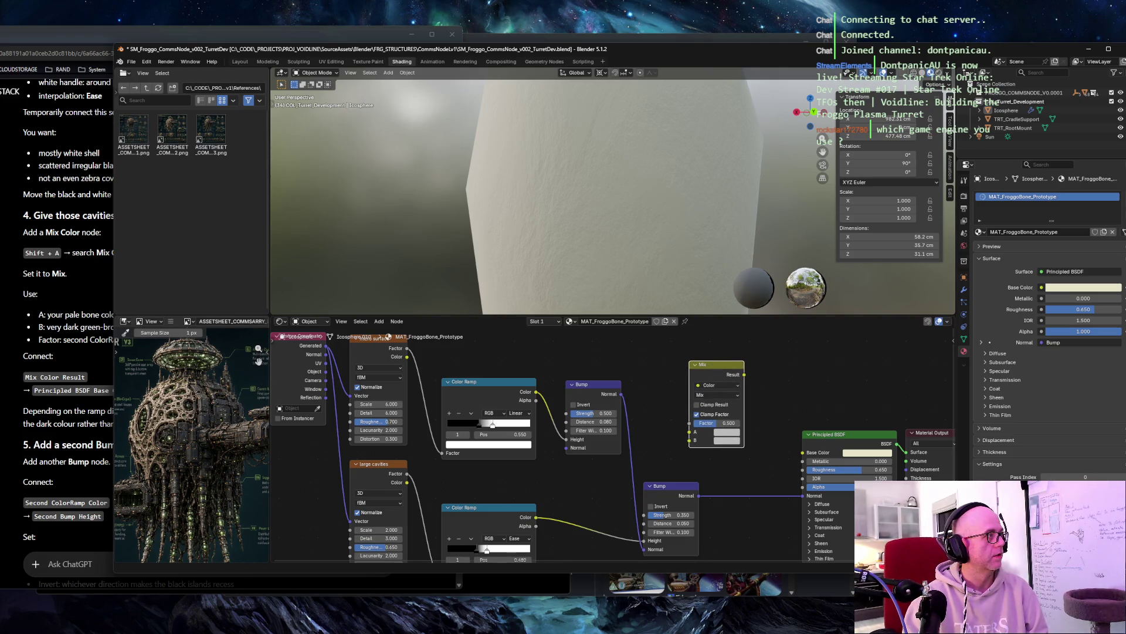
# Step: Give the Mix node's A input the pale bone colour copied from Base Color
pyautogui.click(70, 346)
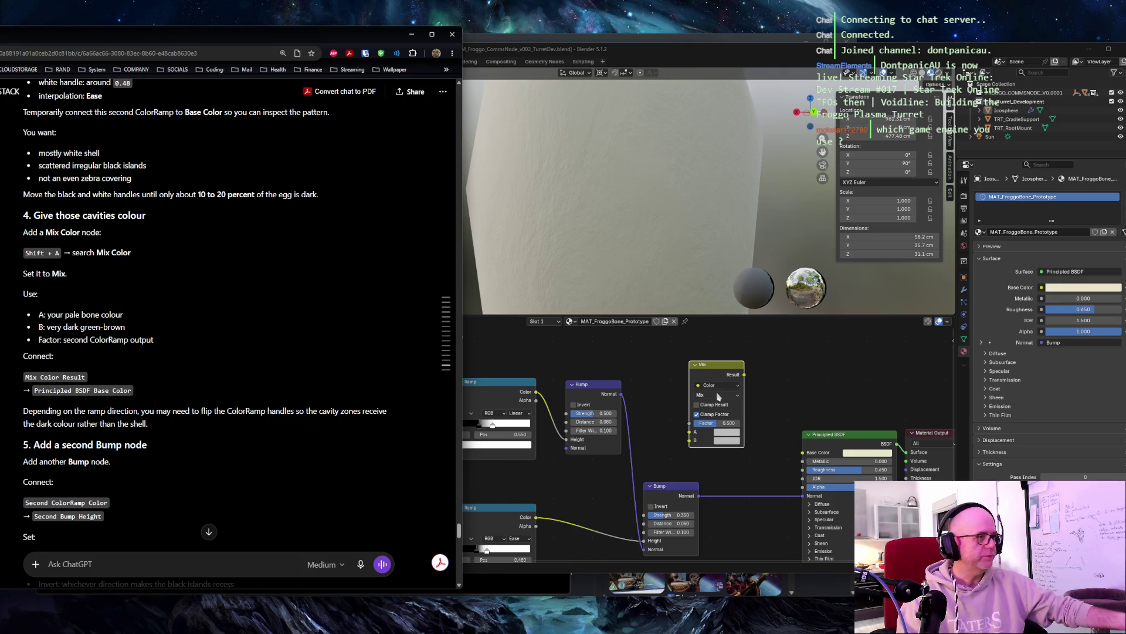
pyautogui.click(843, 451)
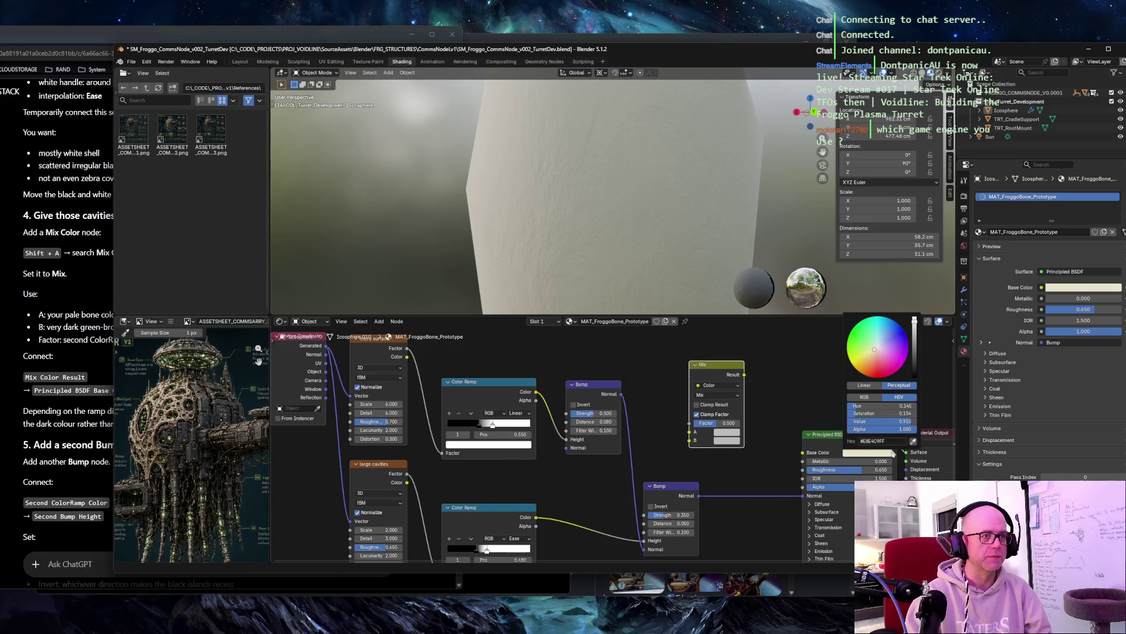
pyautogui.click(888, 440)
pyautogui.hotkey('ctrl', 'v')
pyautogui.click(726, 432)
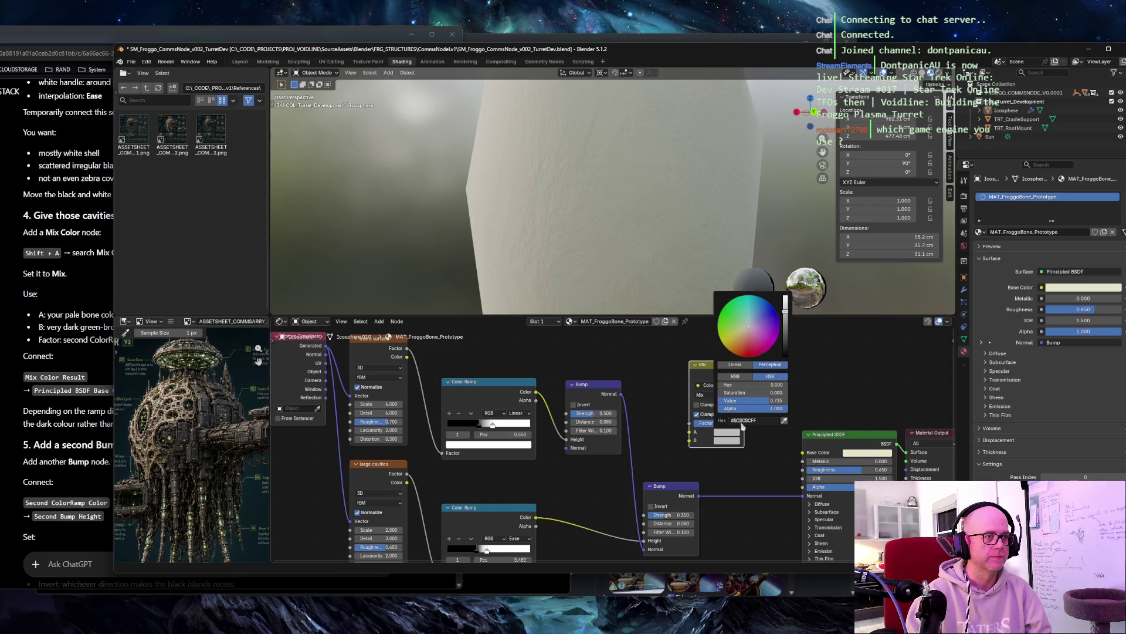
pyautogui.press('Escape')
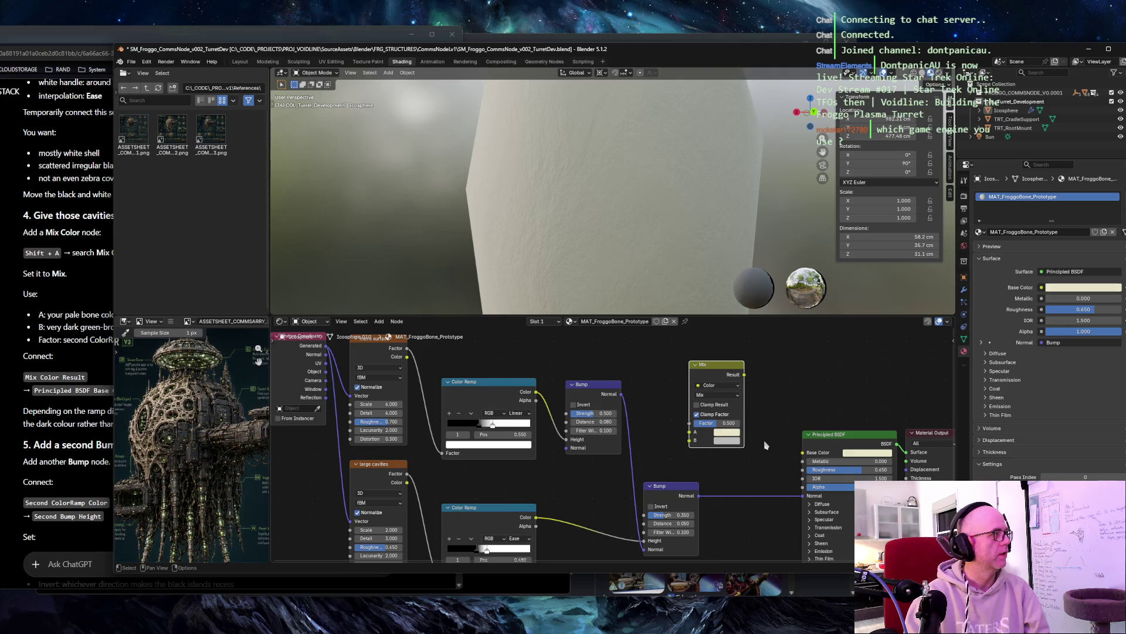
# Step: Set the Mix node's B colour to dark green #313B24
pyautogui.click(109, 328)
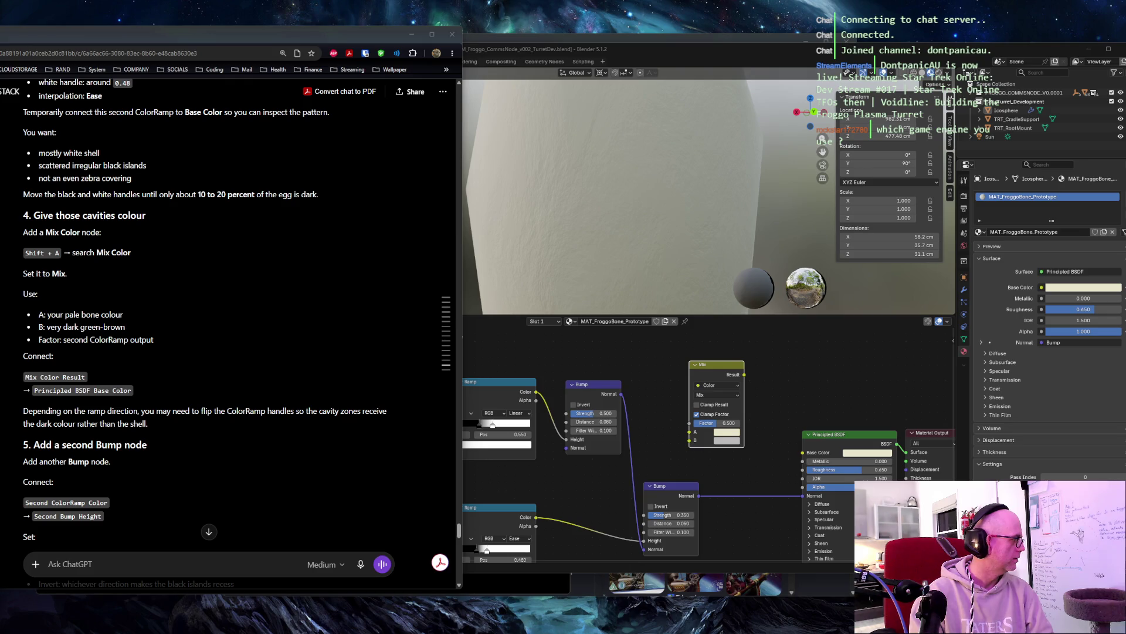
pyautogui.click(562, 360)
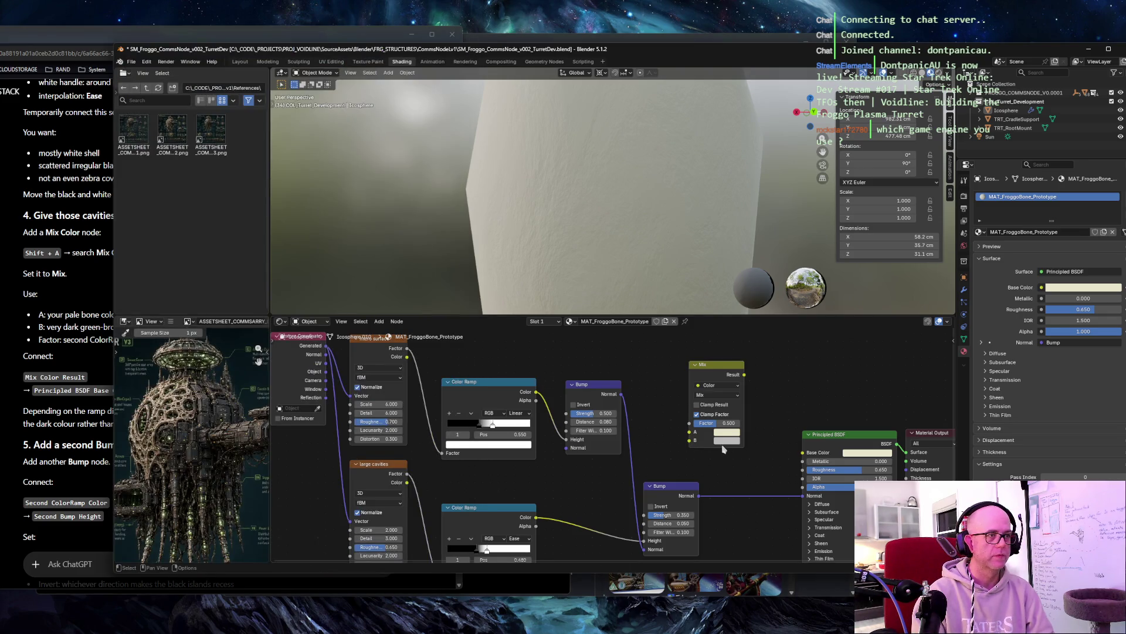
pyautogui.click(726, 440)
pyautogui.click(754, 425)
pyautogui.write('#313B24')
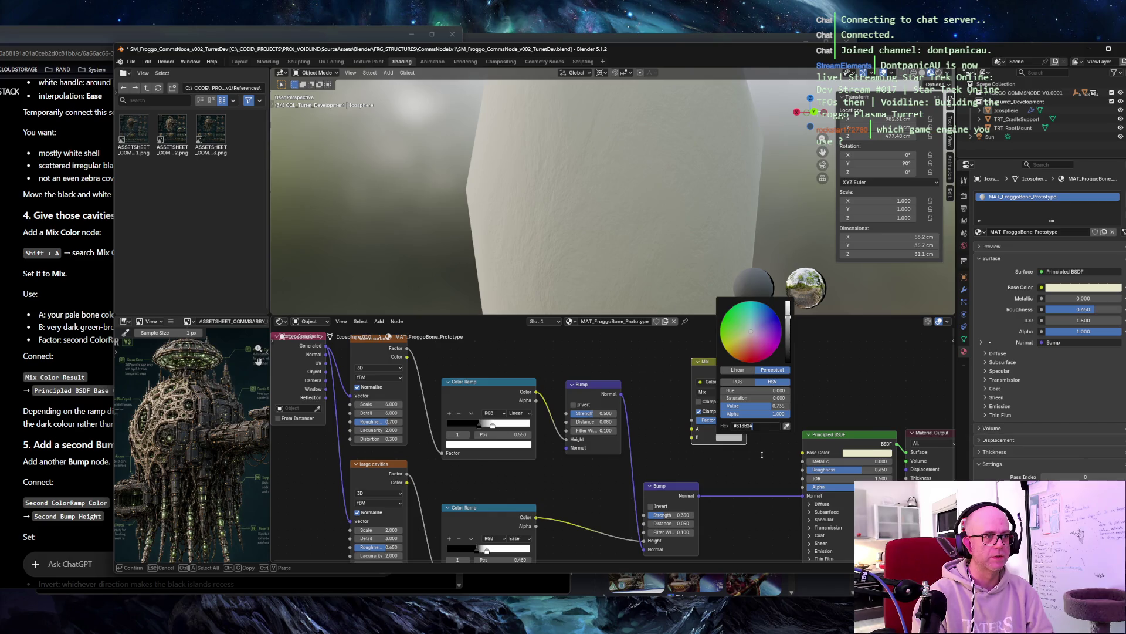
pyautogui.press('Return')
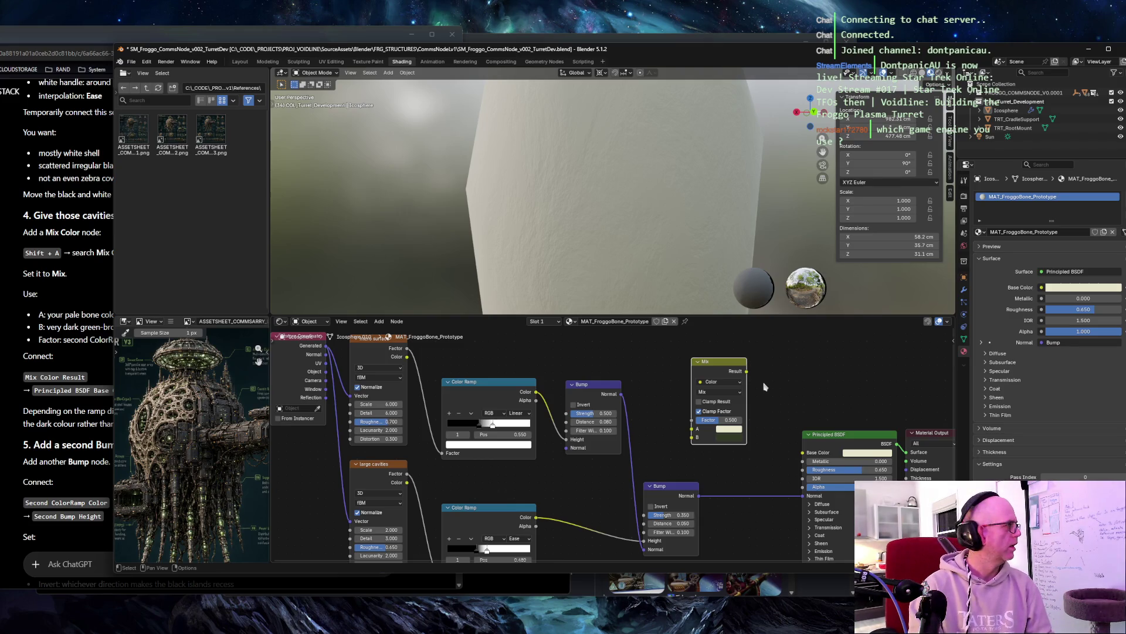
pyautogui.click(88, 40)
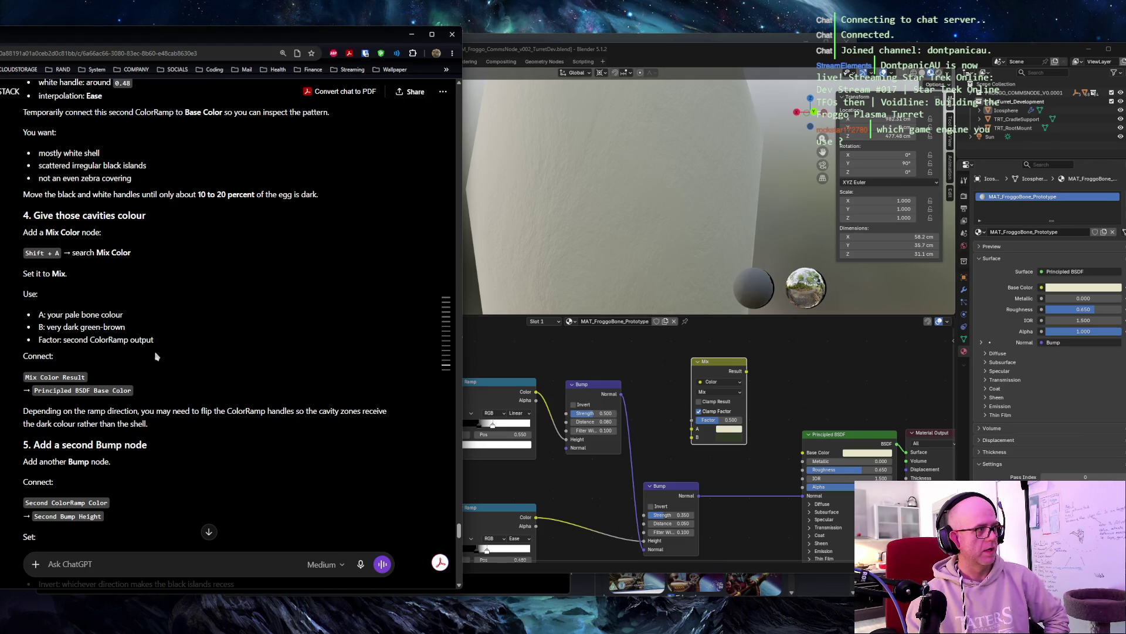
# Step: Link the second Color Ramp's Color to the Mix node's Factor
pyautogui.click(584, 493)
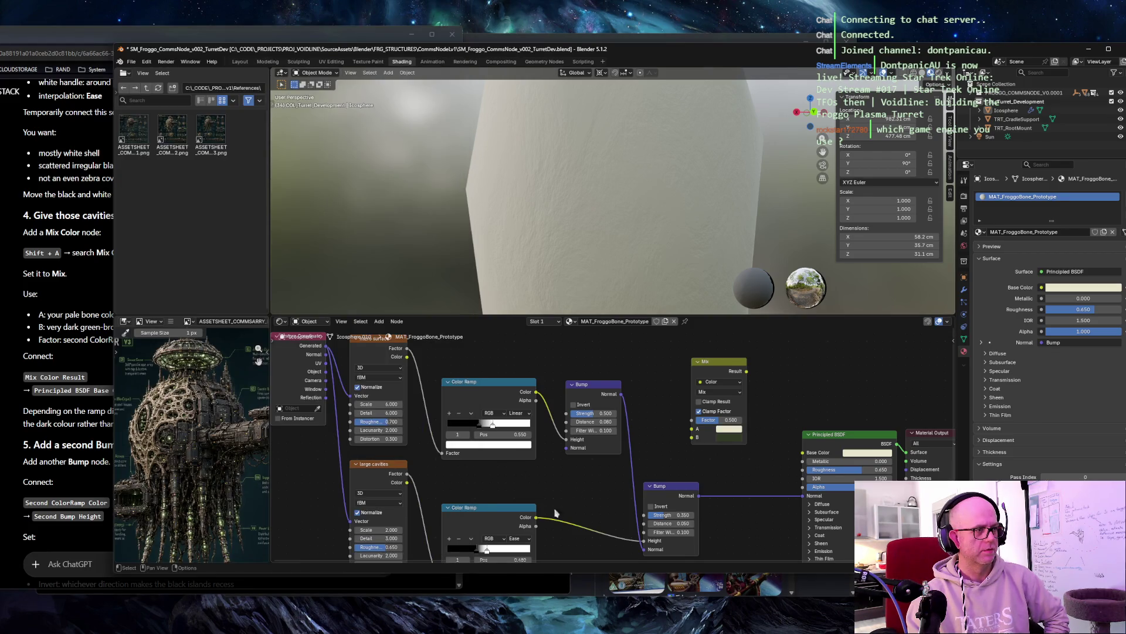
pyautogui.moveTo(536, 518)
pyautogui.mouseDown()
pyautogui.moveTo(687, 447)
pyautogui.moveTo(690, 424)
pyautogui.mouseUp()
pyautogui.moveTo(718, 364)
pyautogui.mouseDown()
pyautogui.moveTo(713, 379)
pyautogui.moveTo(725, 383)
pyautogui.mouseUp()
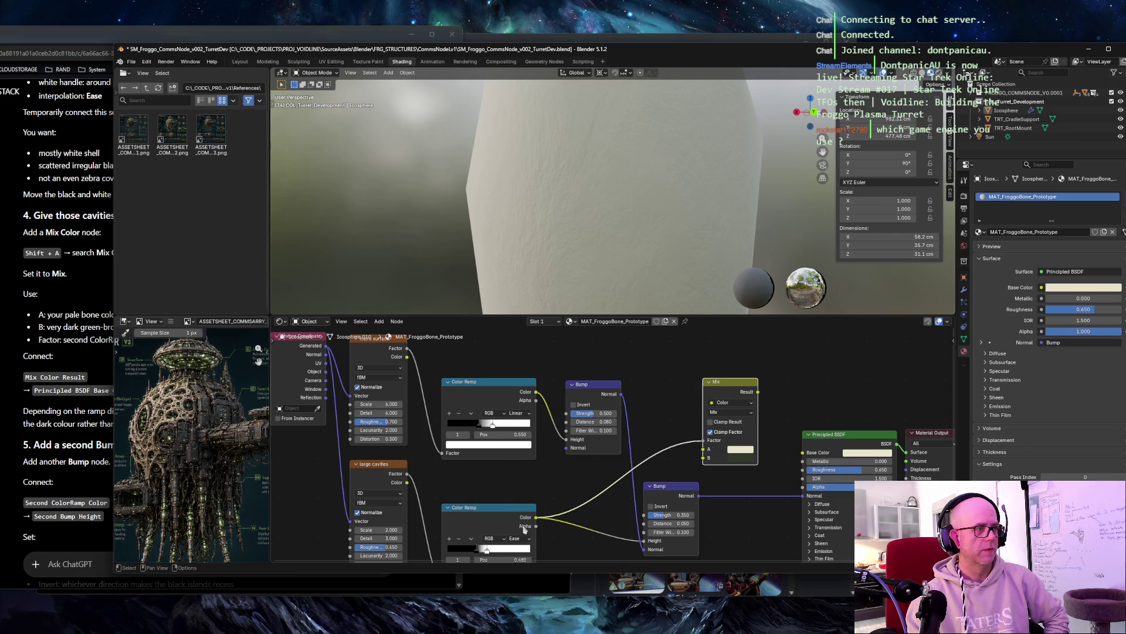
# Step: Preview the second ramp directly on Base Color, check the patches, then remove that link
pyautogui.moveTo(536, 518); pyautogui.dragTo(799, 460)
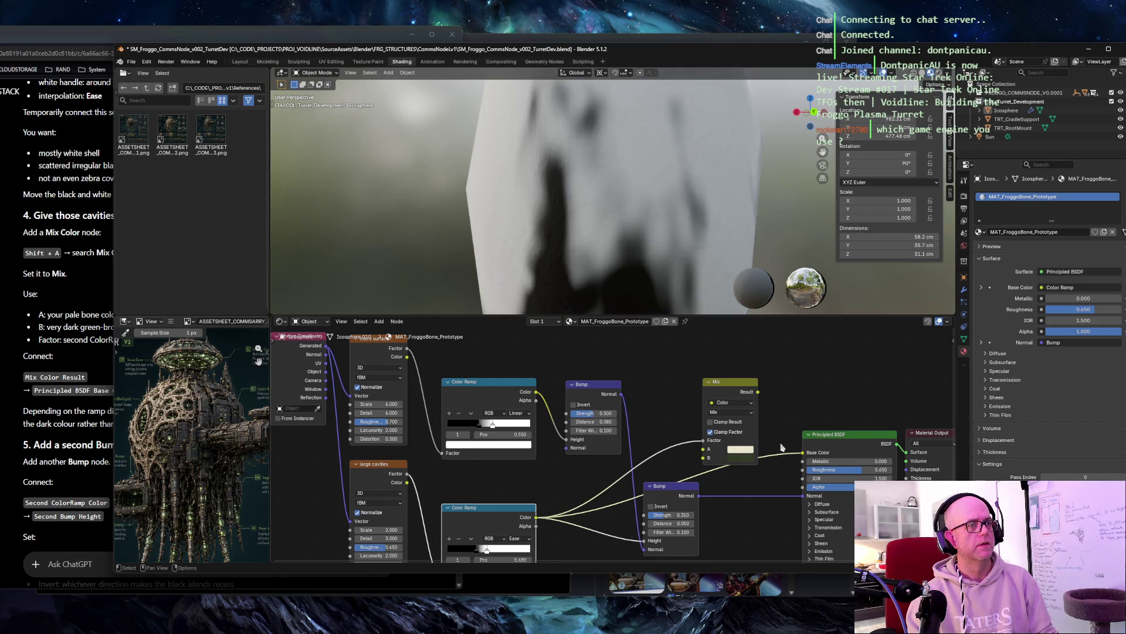
pyautogui.moveTo(504, 193); pyautogui.dragTo(552, 214, button='middle')
pyautogui.moveTo(803, 453); pyautogui.dragTo(785, 458)
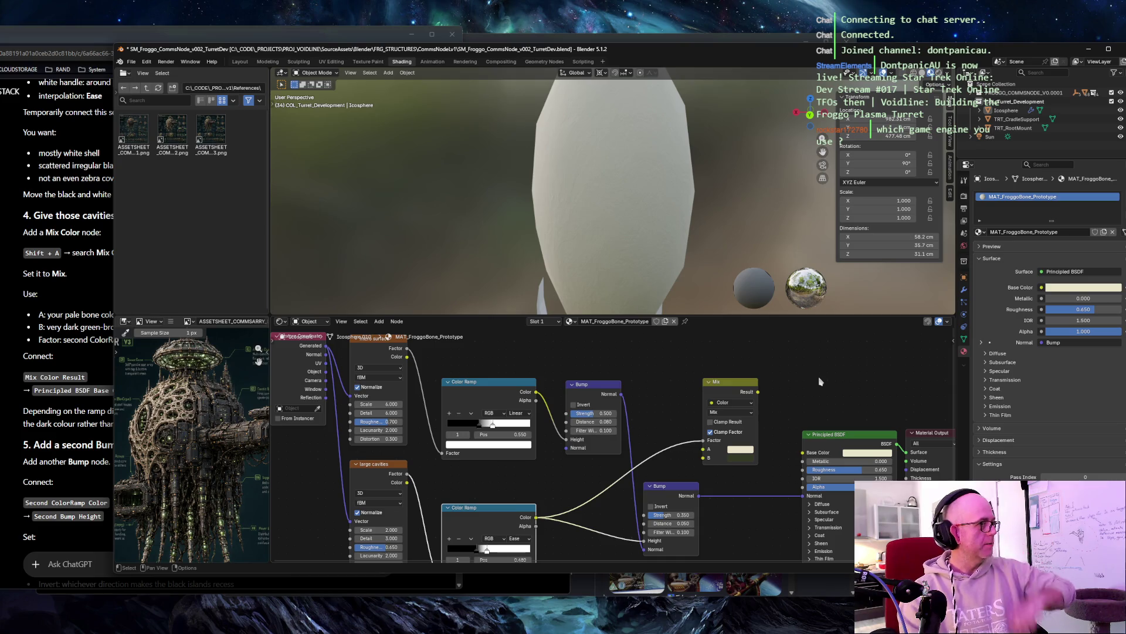
pyautogui.click(70, 342)
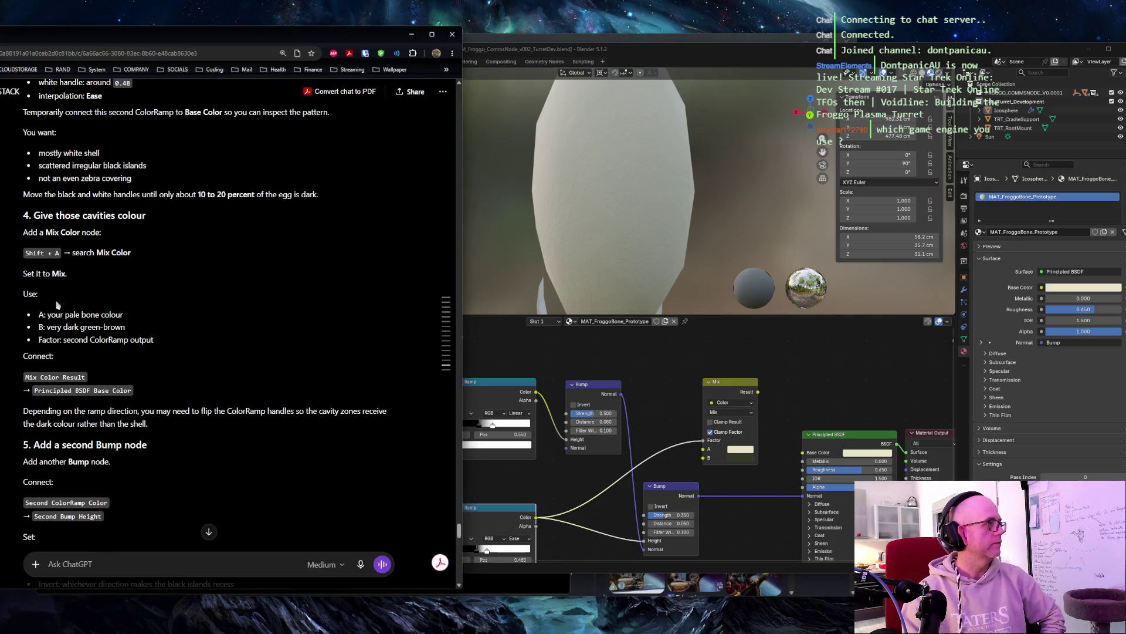
# Step: Connect the Mix Result to Principled BSDF Base Color and orbit to check the dark patches
pyautogui.moveTo(47, 340); pyautogui.dragTo(127, 340)
pyautogui.scroll(-4, 194, 272)
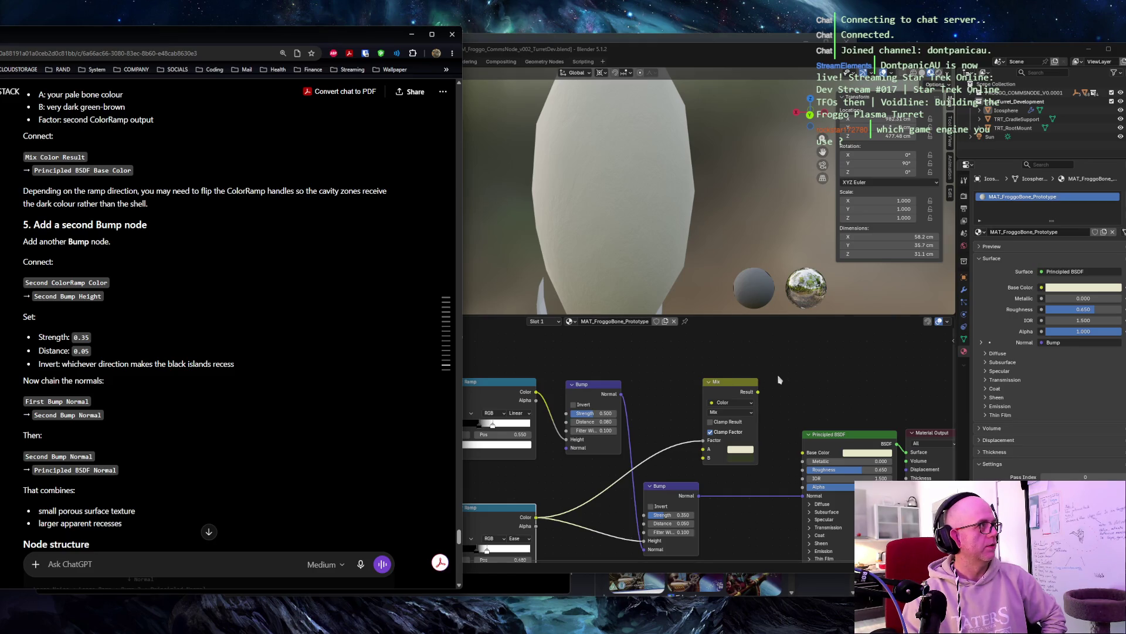
pyautogui.moveTo(758, 391); pyautogui.dragTo(803, 453)
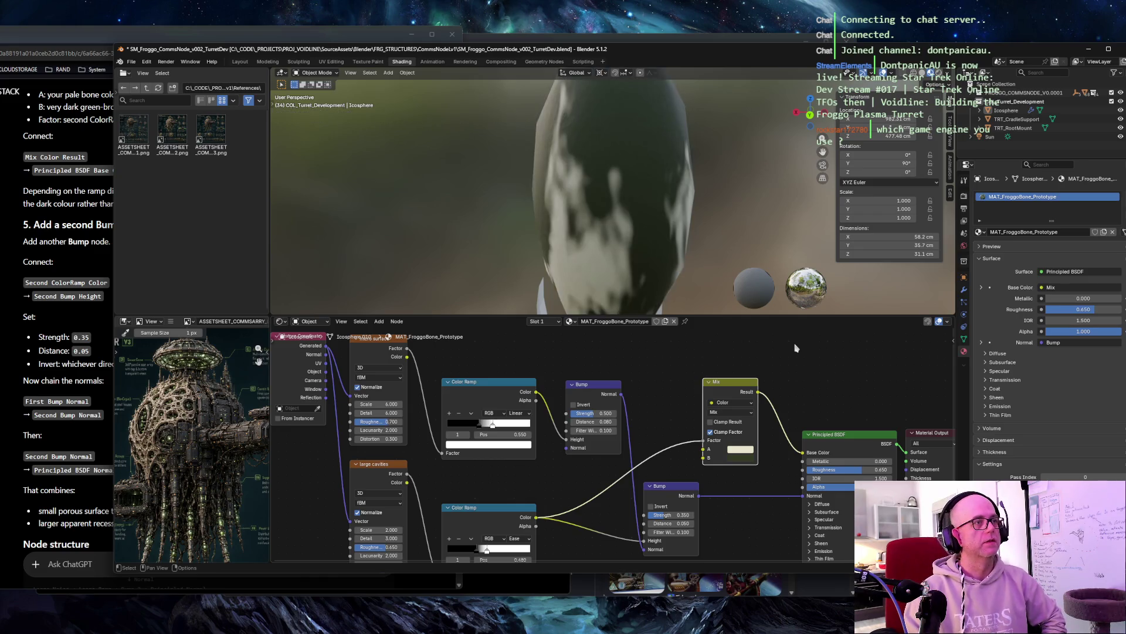
pyautogui.moveTo(763, 176)
pyautogui.mouseDown(button='middle')
pyautogui.moveTo(780, 165)
pyautogui.moveTo(657, 176)
pyautogui.moveTo(516, 164)
pyautogui.moveTo(528, 162)
pyautogui.mouseUp(button='middle')
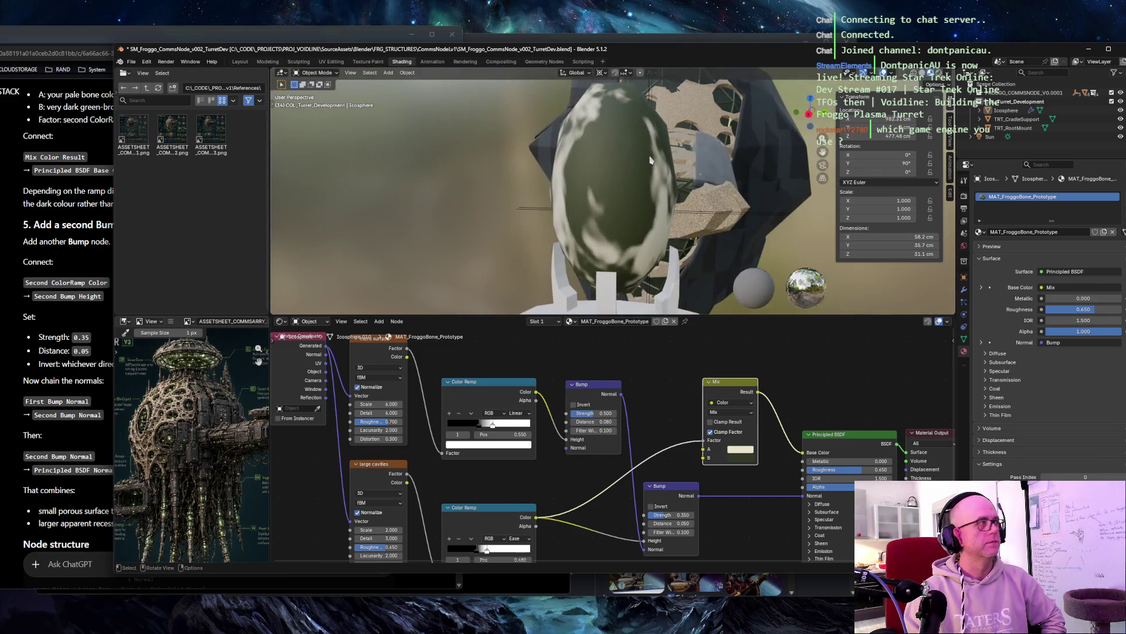
pyautogui.hotkey('alt', 'Tab')
# Step: Read through ChatGPT's follow-up advice on the bump strengths
pyautogui.scroll(-3, 148, 205)
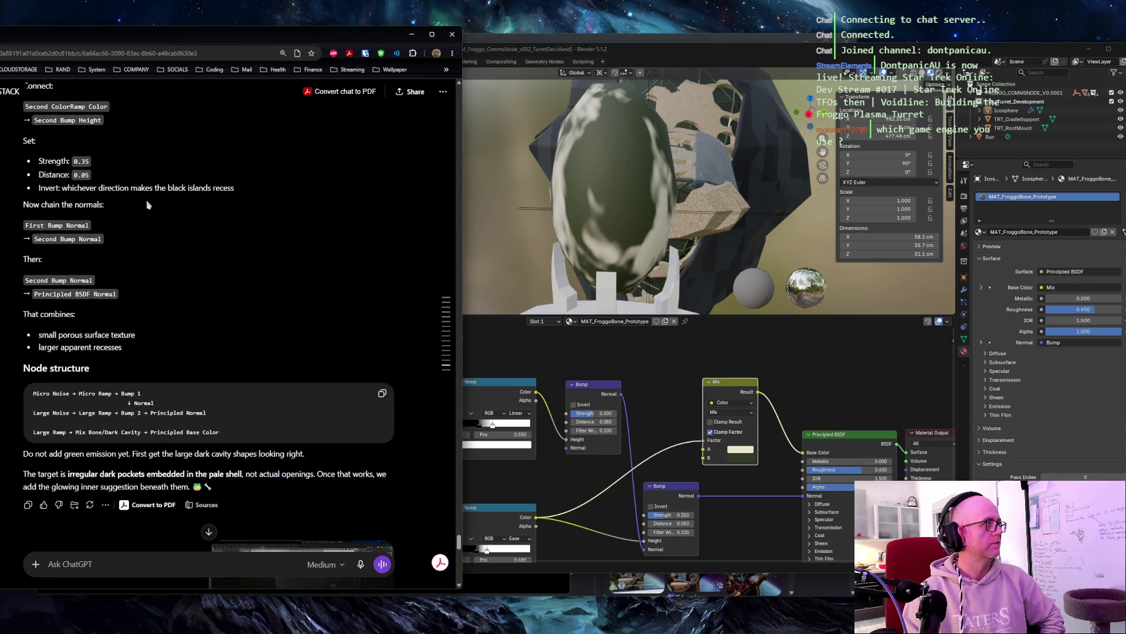
pyautogui.scroll(2, 148, 205)
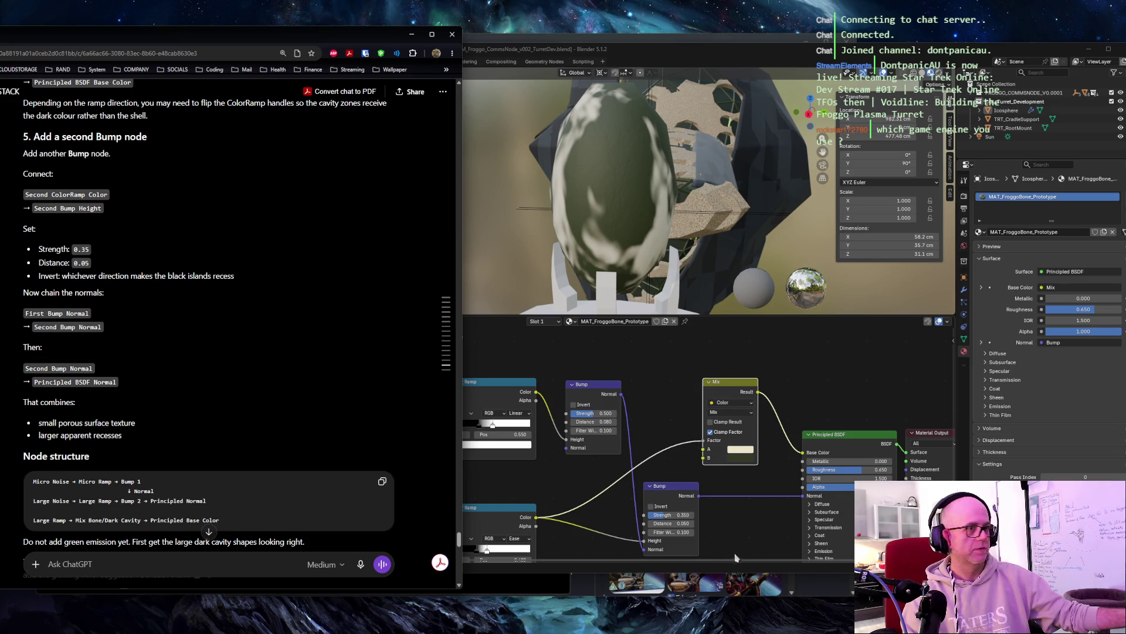
pyautogui.scroll(-3, 181, 261)
pyautogui.scroll(-10, 181, 261)
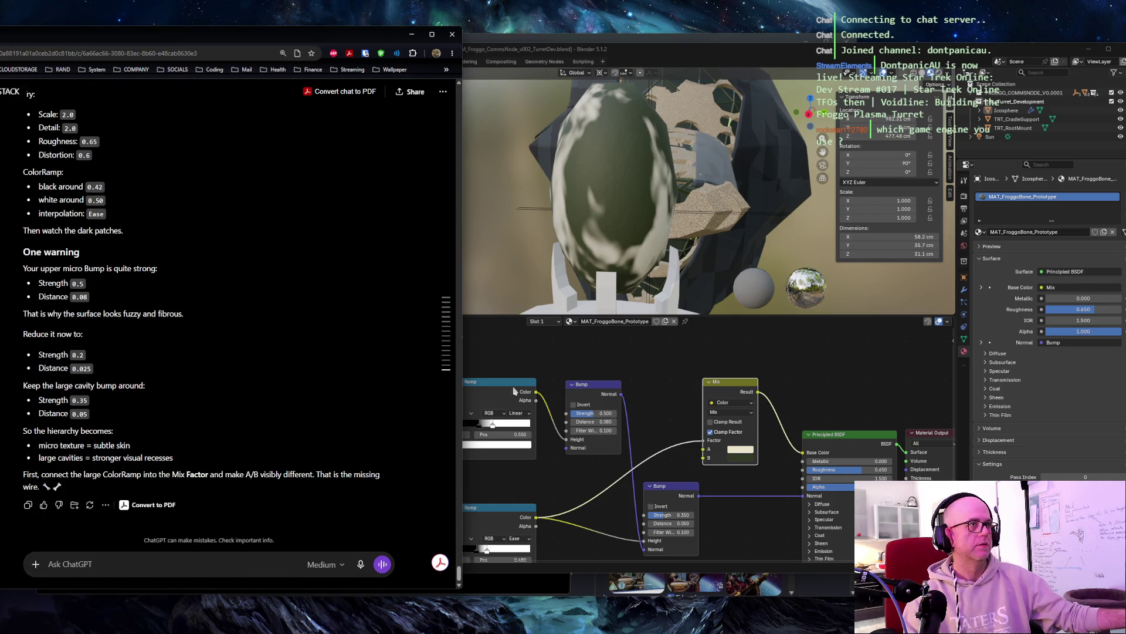
# Step: Orbit to the patched egg in Blender and capture a region screenshot of it
pyautogui.click(504, 226)
pyautogui.moveTo(504, 227); pyautogui.dragTo(405, 238, button='middle')
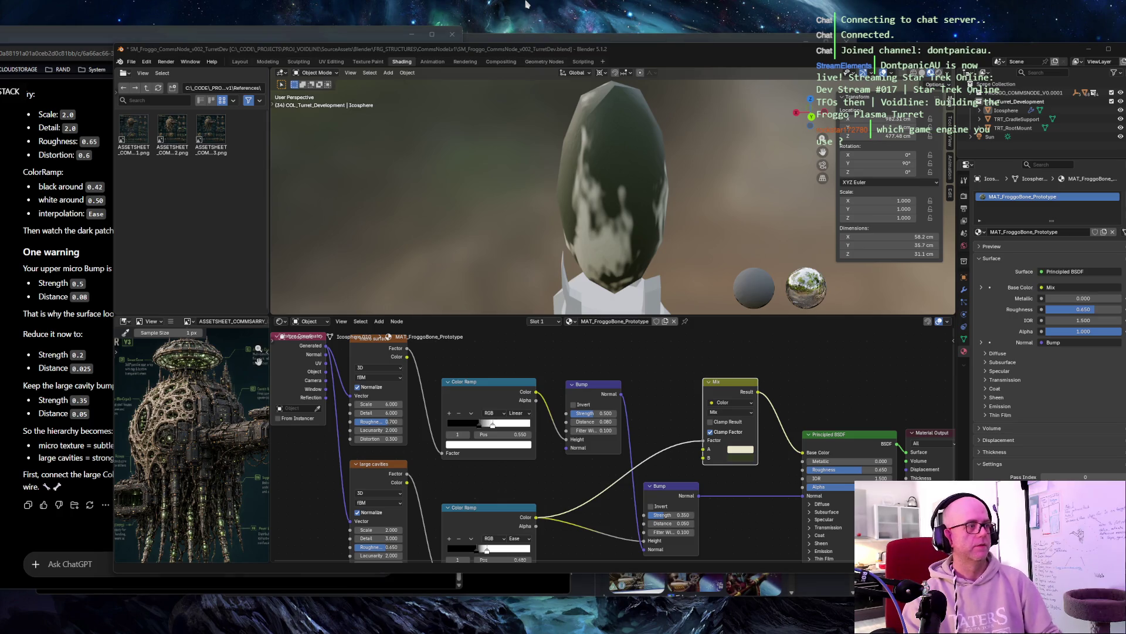
pyautogui.press('ctrl+Print')
pyautogui.moveTo(85, 22)
pyautogui.mouseDown()
pyautogui.moveTo(924, 516)
pyautogui.moveTo(1090, 587)
pyautogui.mouseUp()
pyautogui.click(251, 39)
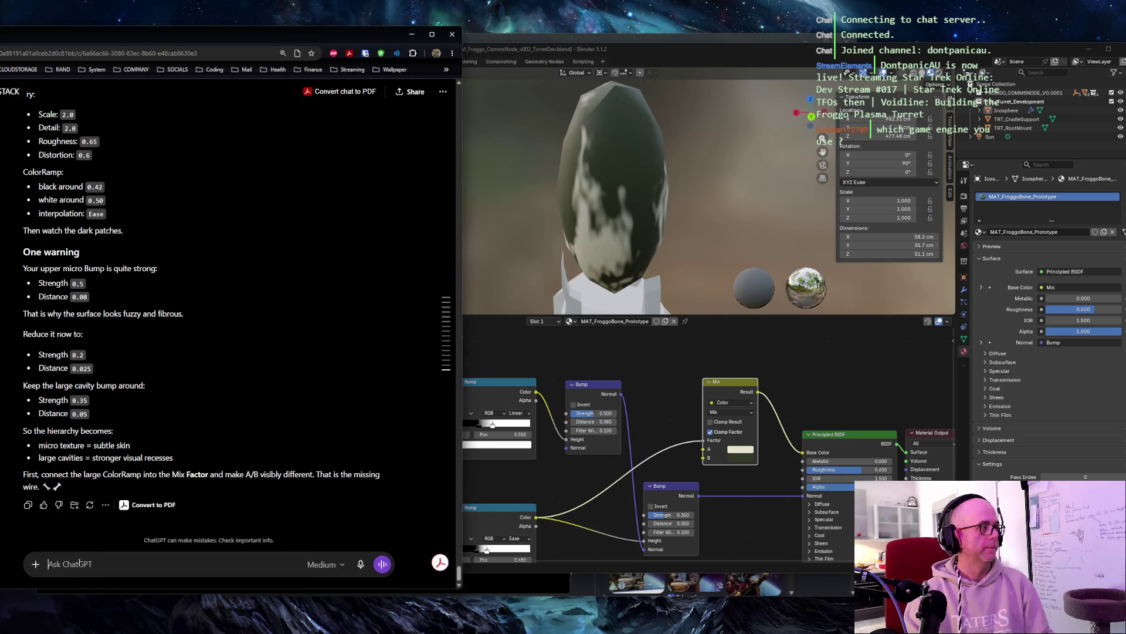
pyautogui.click(258, 361)
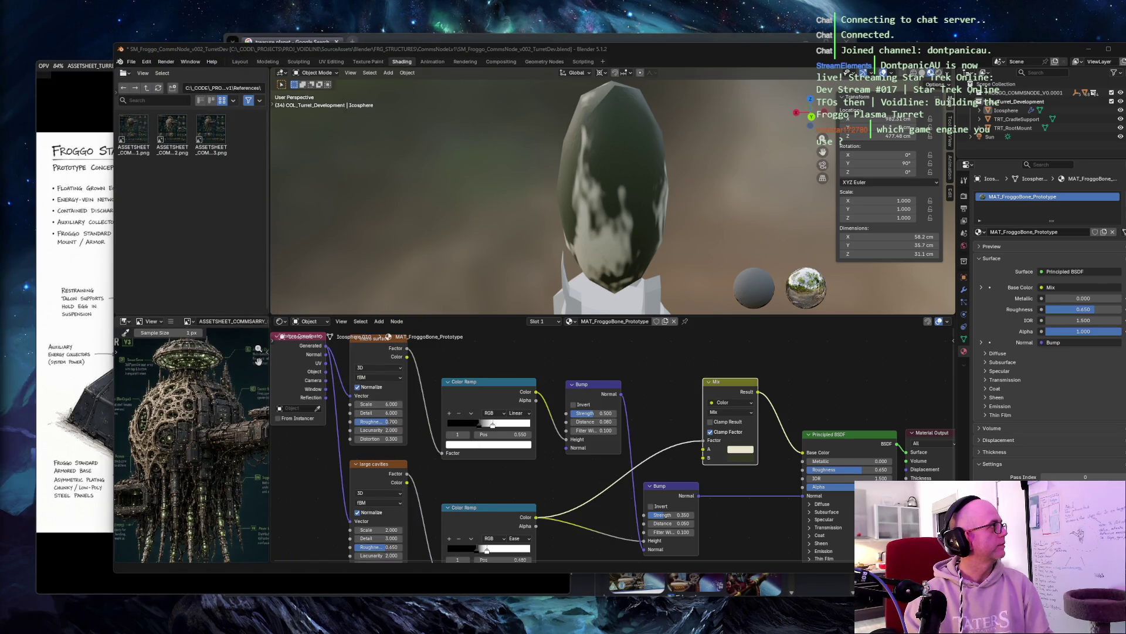
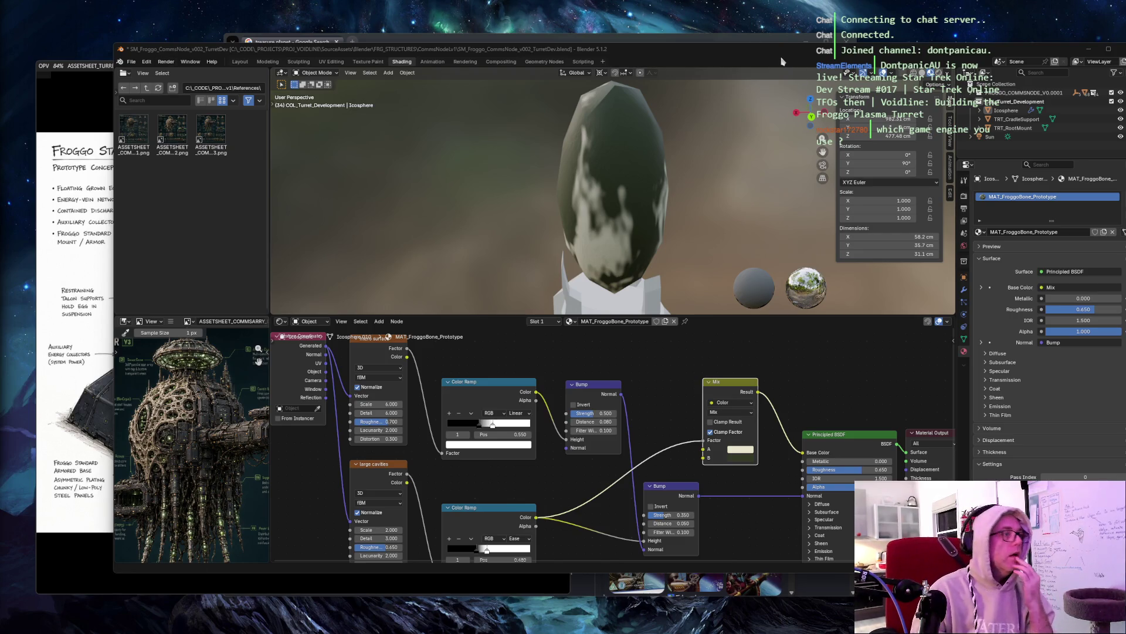
# Step: Set the lower colour ramp's black stop to 0.55 and white stop to 0.68
pyautogui.click(501, 485)
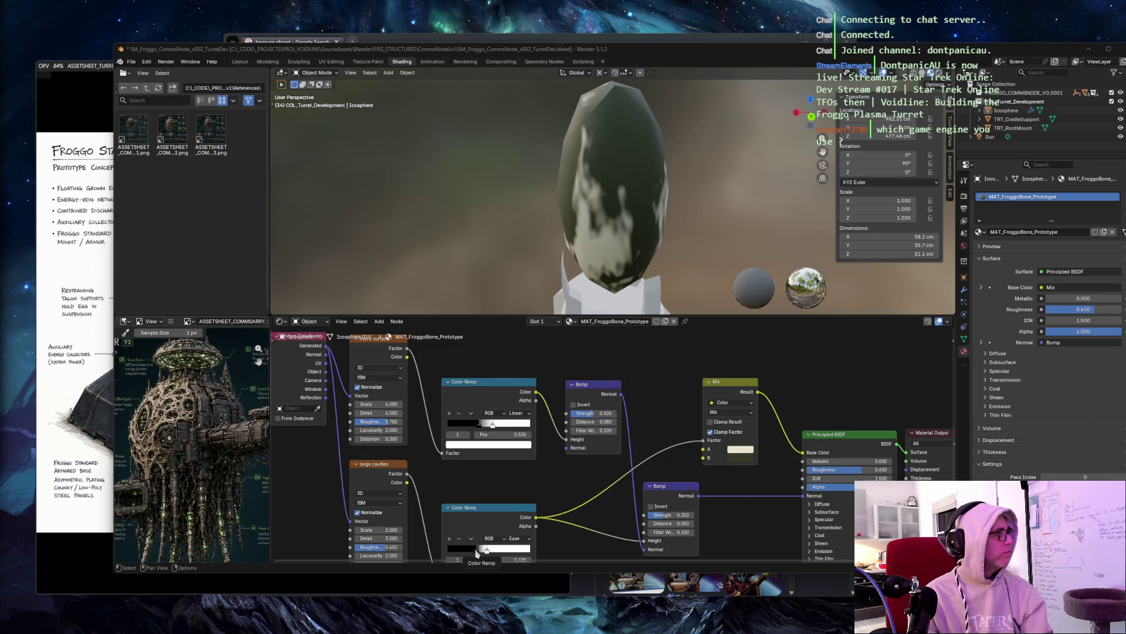
pyautogui.click(476, 551)
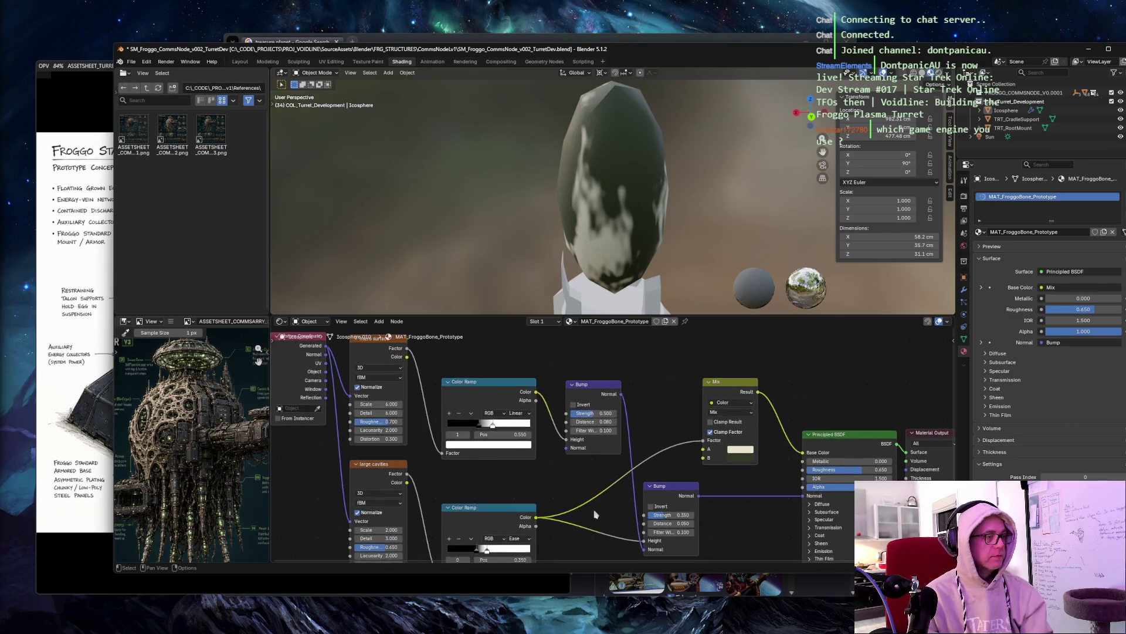
pyautogui.moveTo(594, 515); pyautogui.dragTo(590, 450, button='middle')
pyautogui.moveTo(482, 485); pyautogui.dragTo(515, 485)
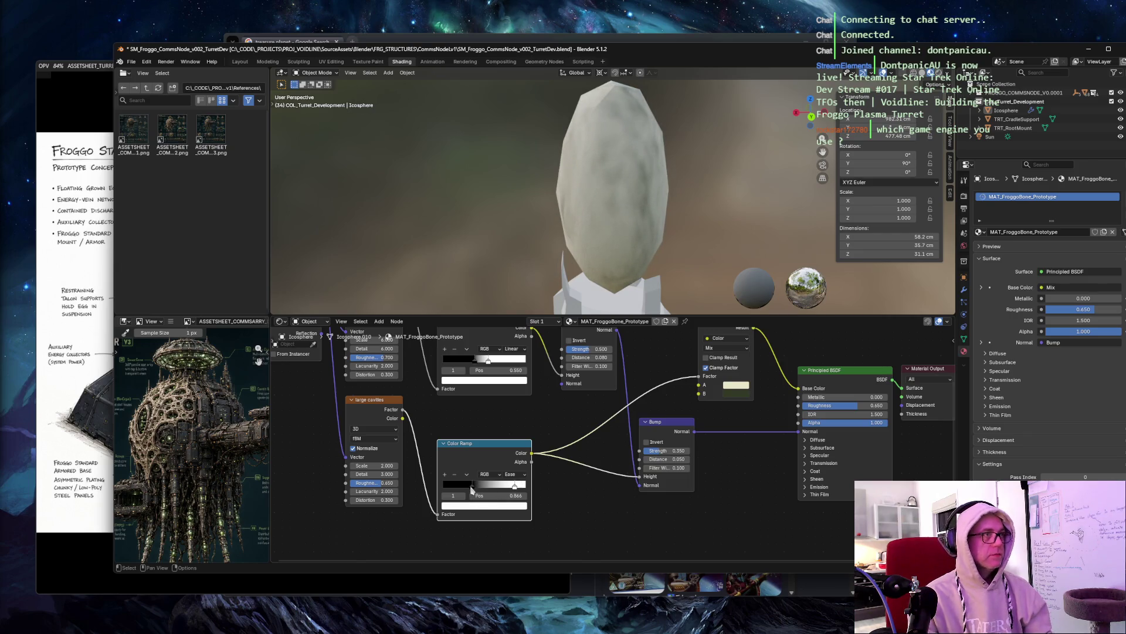
pyautogui.click(473, 488)
pyautogui.click(519, 495)
pyautogui.write('0.55')
pyautogui.press('Tab')
pyautogui.press('Tab')
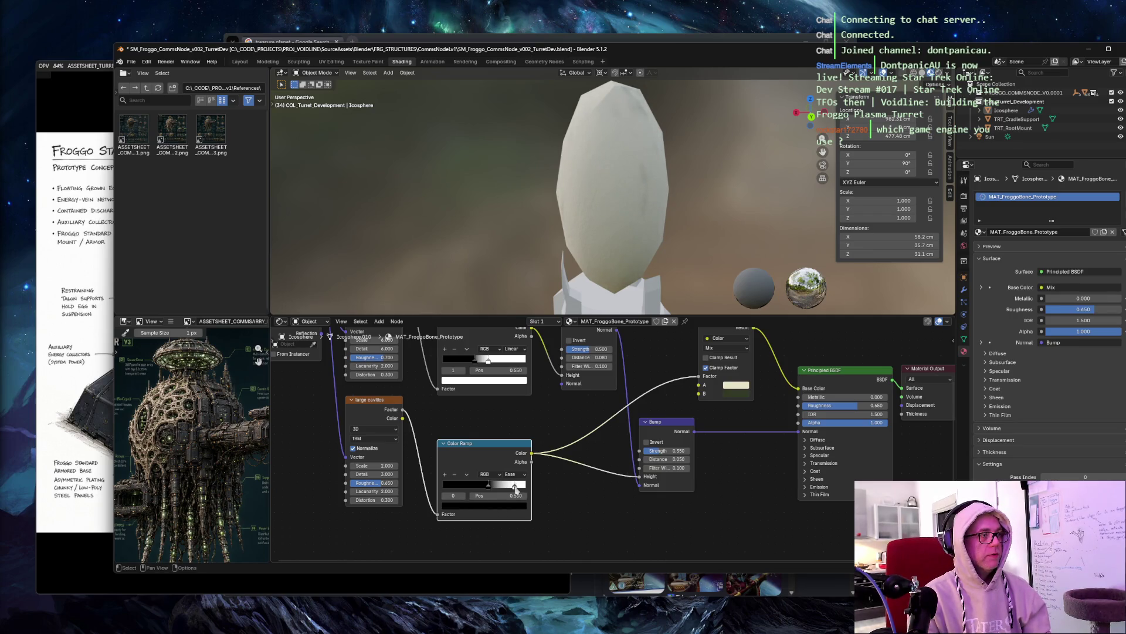
pyautogui.write('0.68')
pyautogui.press('Tab')
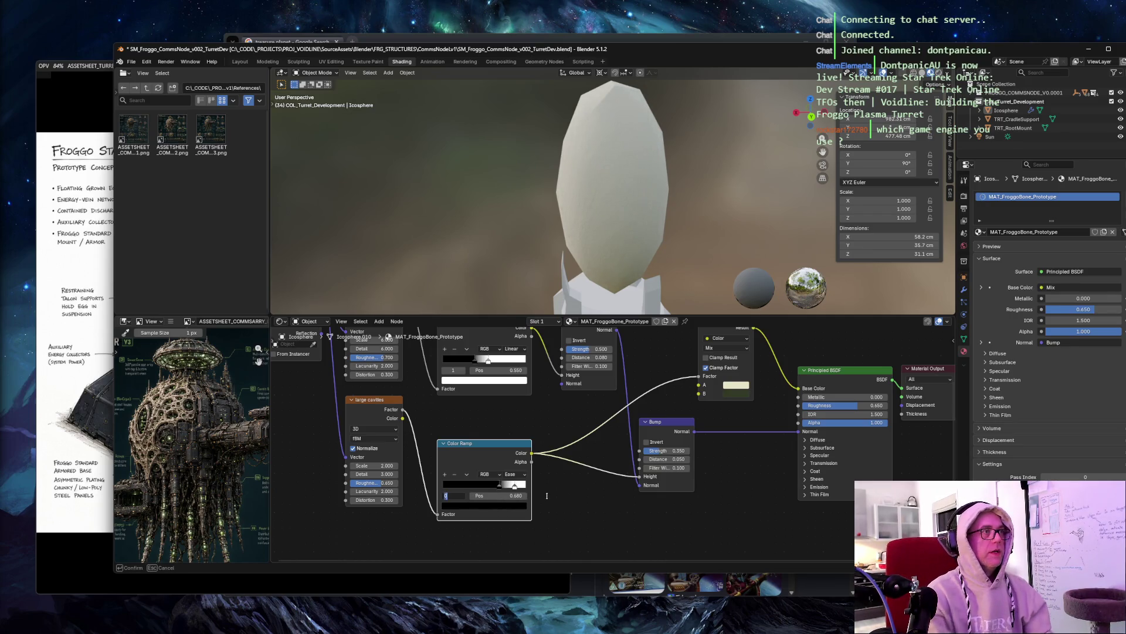
# Step: Try dragging the white stop darker and lighter, then undo back to the darker mottled egg
pyautogui.click(515, 487)
pyautogui.moveTo(514, 487); pyautogui.dragTo(480, 487)
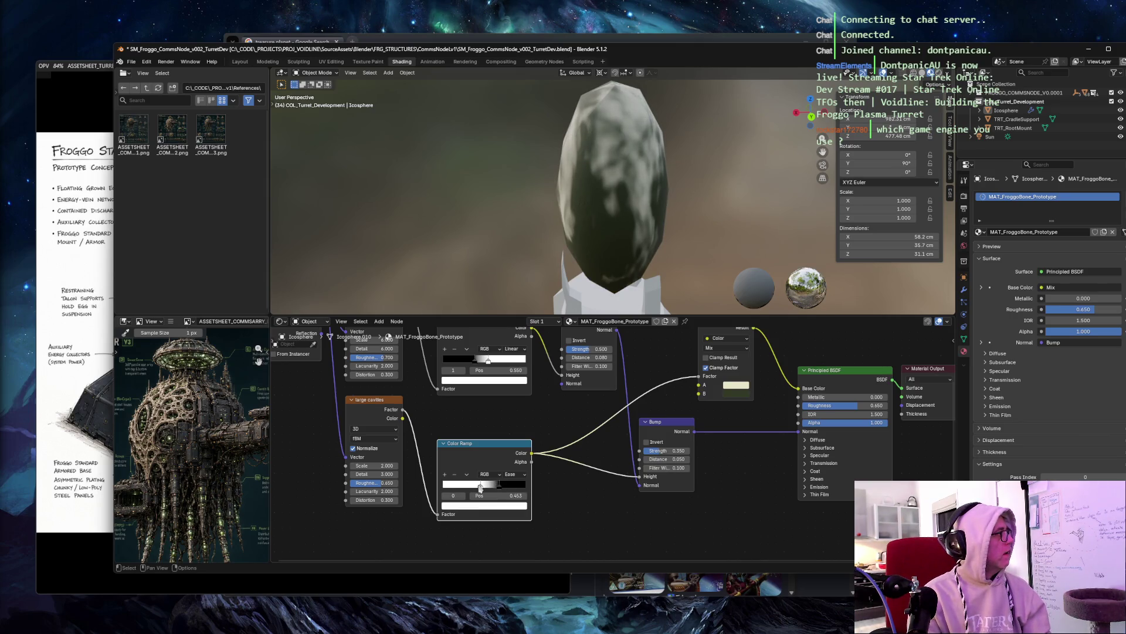
pyautogui.moveTo(479, 487)
pyautogui.mouseDown()
pyautogui.moveTo(509, 487)
pyautogui.moveTo(478, 490)
pyautogui.mouseUp()
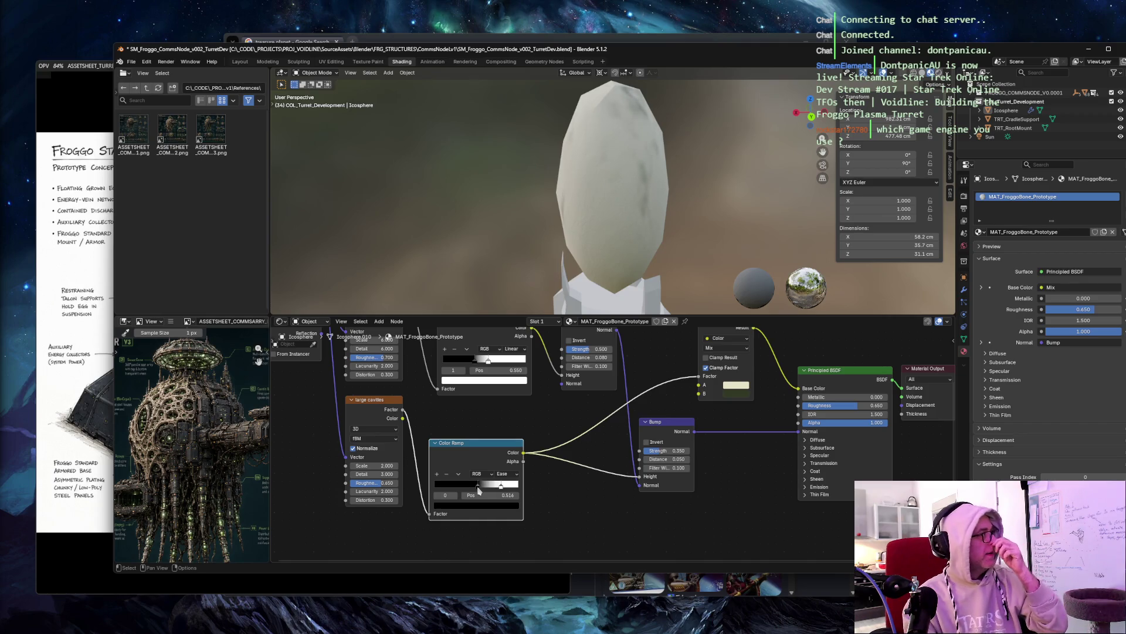
pyautogui.hotkey('ctrl', 'z')
pyautogui.hotkey('ctrl', 'z')
pyautogui.hotkey('ctrl', 'z')
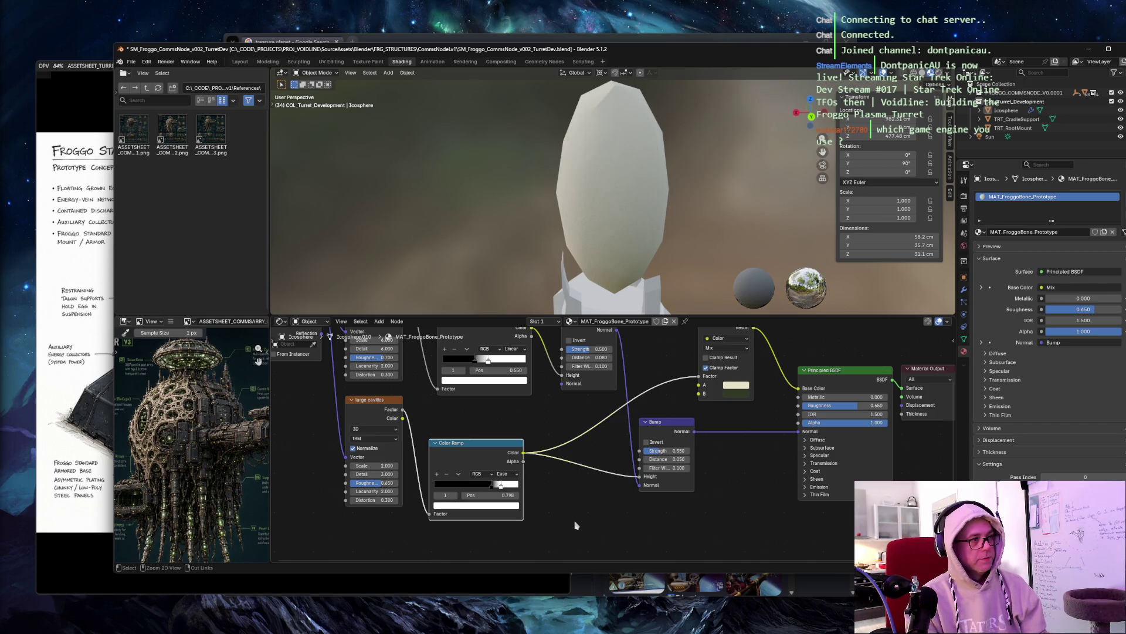
pyautogui.hotkey('ctrl', 'z')
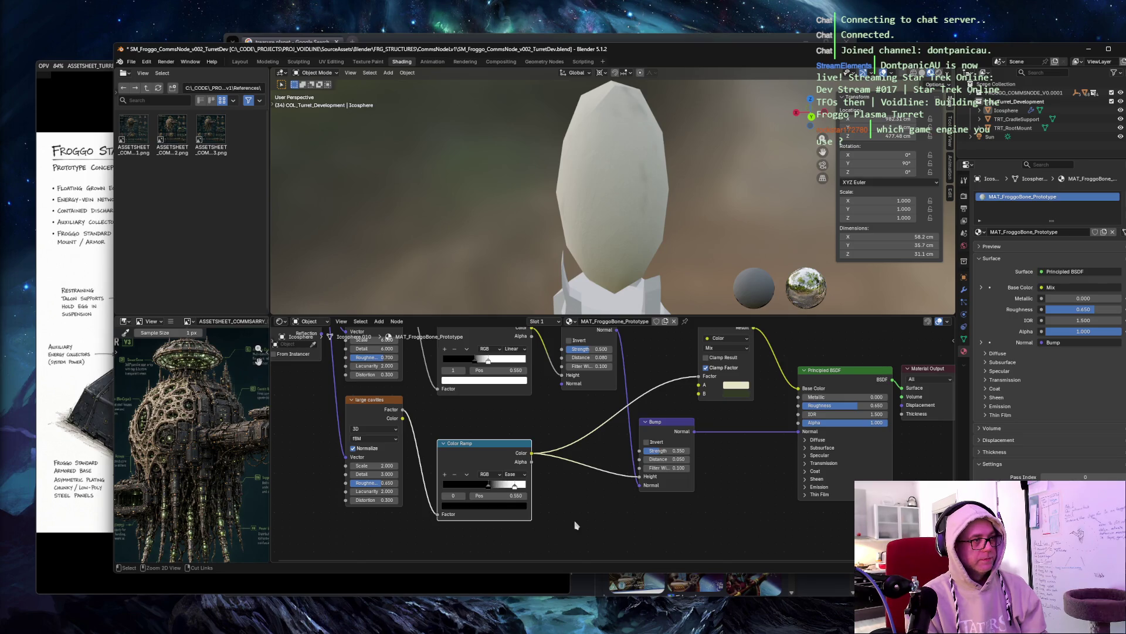
pyautogui.hotkey('ctrl', 'z')
pyautogui.hotkey('ctrl', 'z')
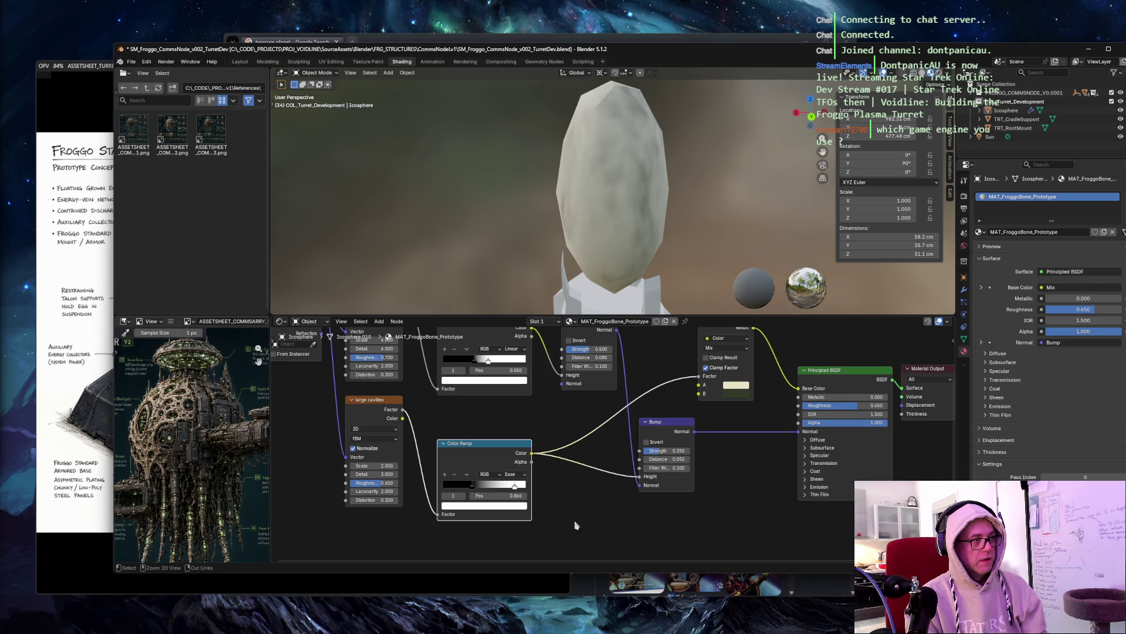
pyautogui.click(473, 487)
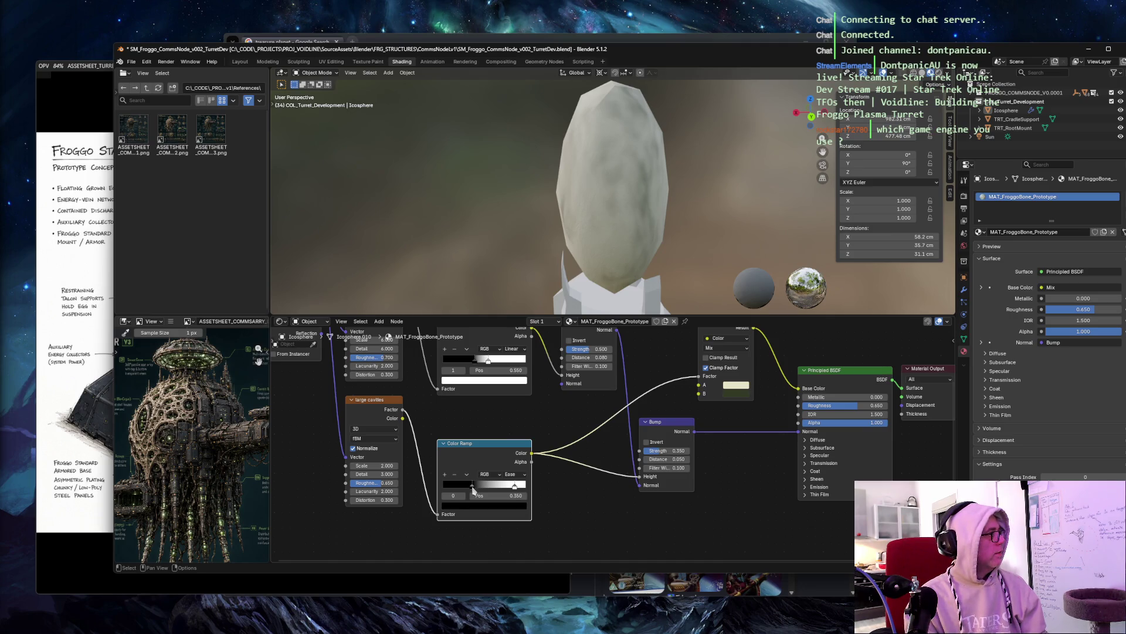
pyautogui.click(515, 486)
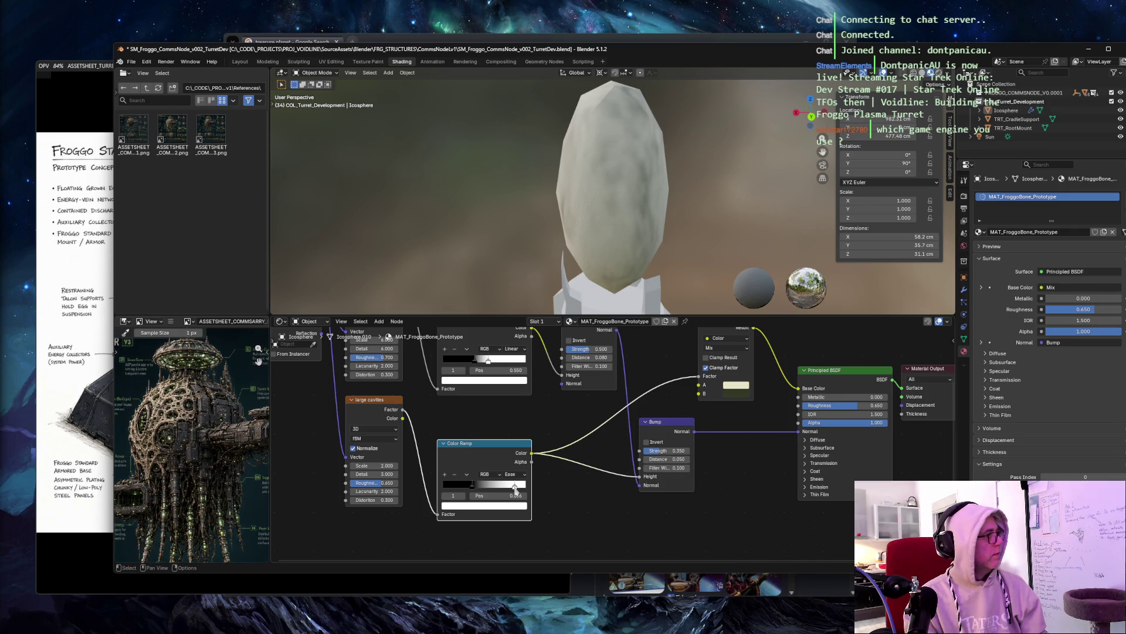
pyautogui.hotkey('ctrl', 'z')
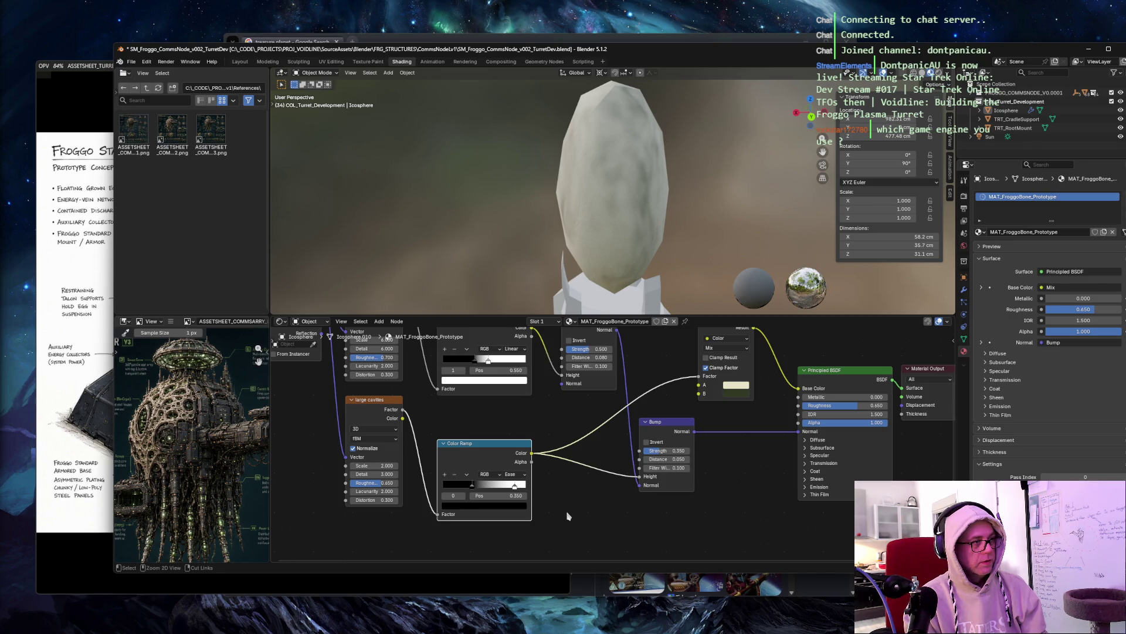
pyautogui.hotkey('ctrl', 'z')
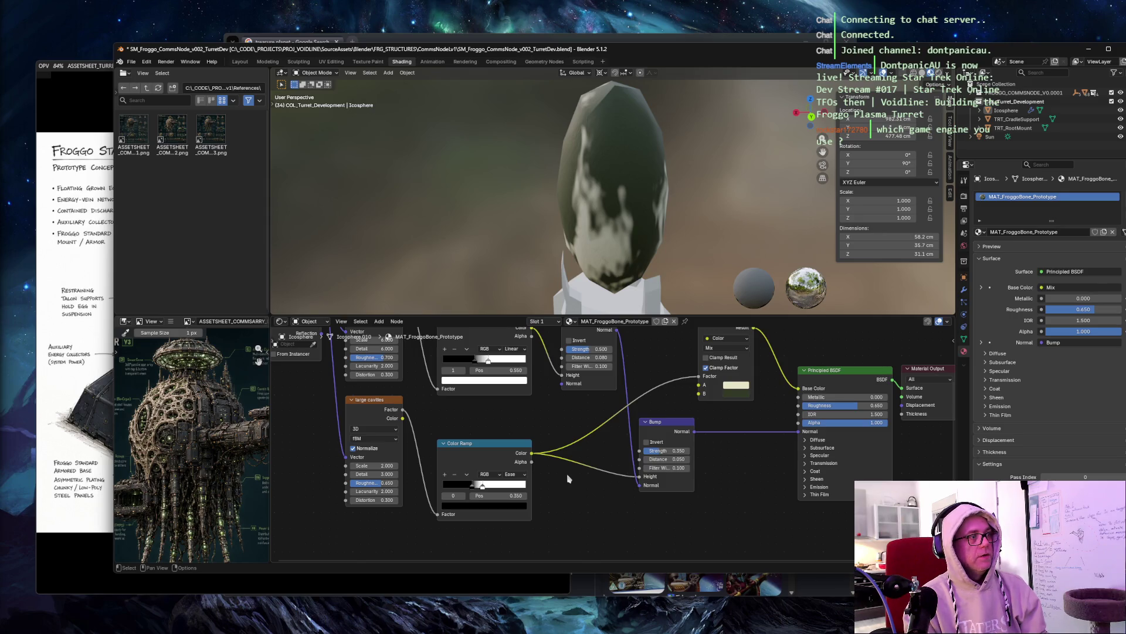
# Step: Re-enter the black stop at 0.55 and the white stop at 0.68, then inspect the egg
pyautogui.moveTo(483, 487); pyautogui.dragTo(516, 489)
pyautogui.click(472, 488)
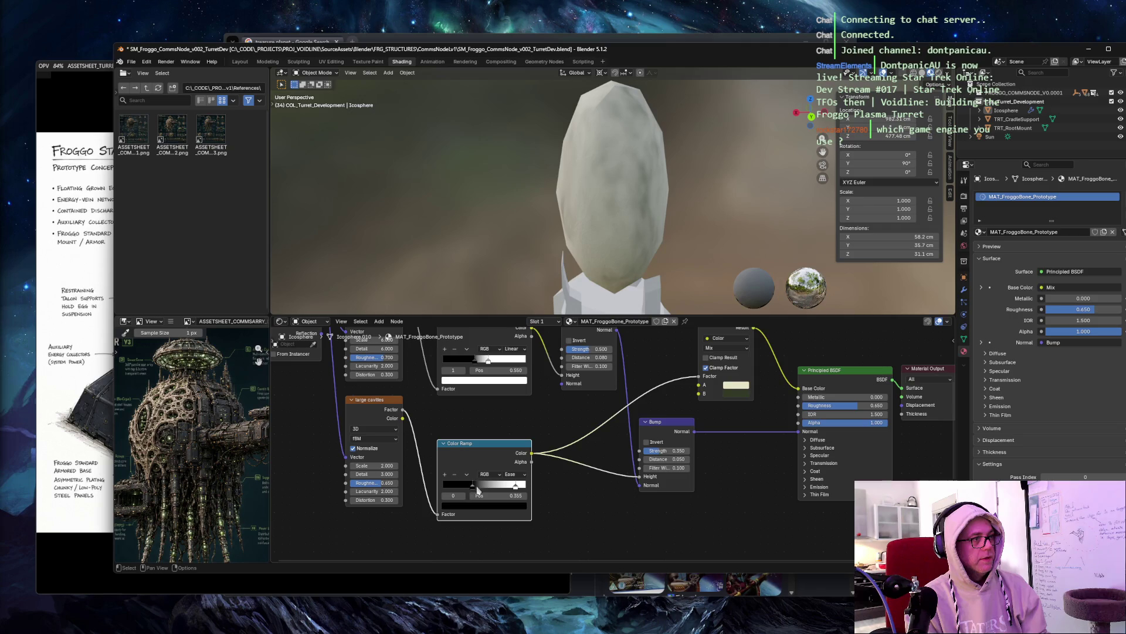
pyautogui.click(493, 495)
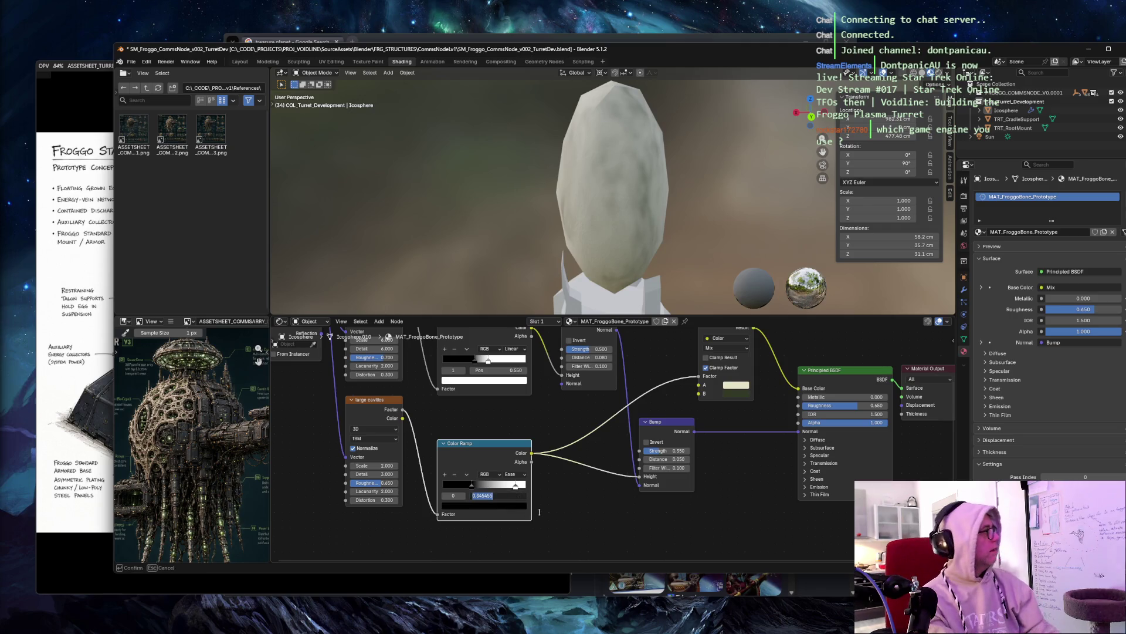
pyautogui.write('0.55')
pyautogui.press('Tab')
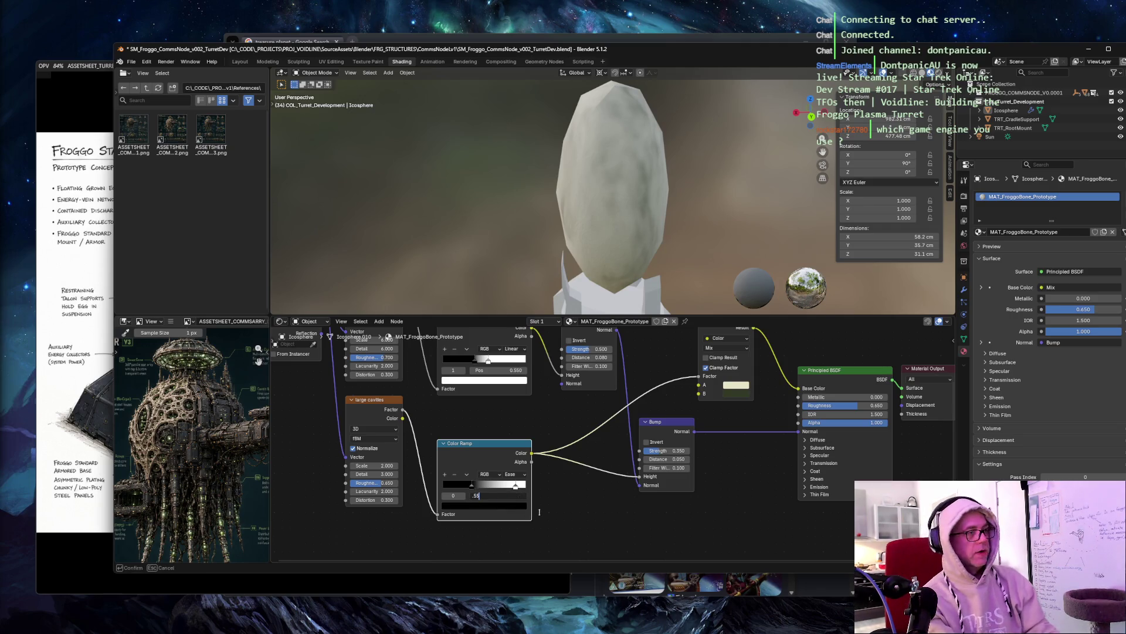
pyautogui.write('1')
pyautogui.press('Return')
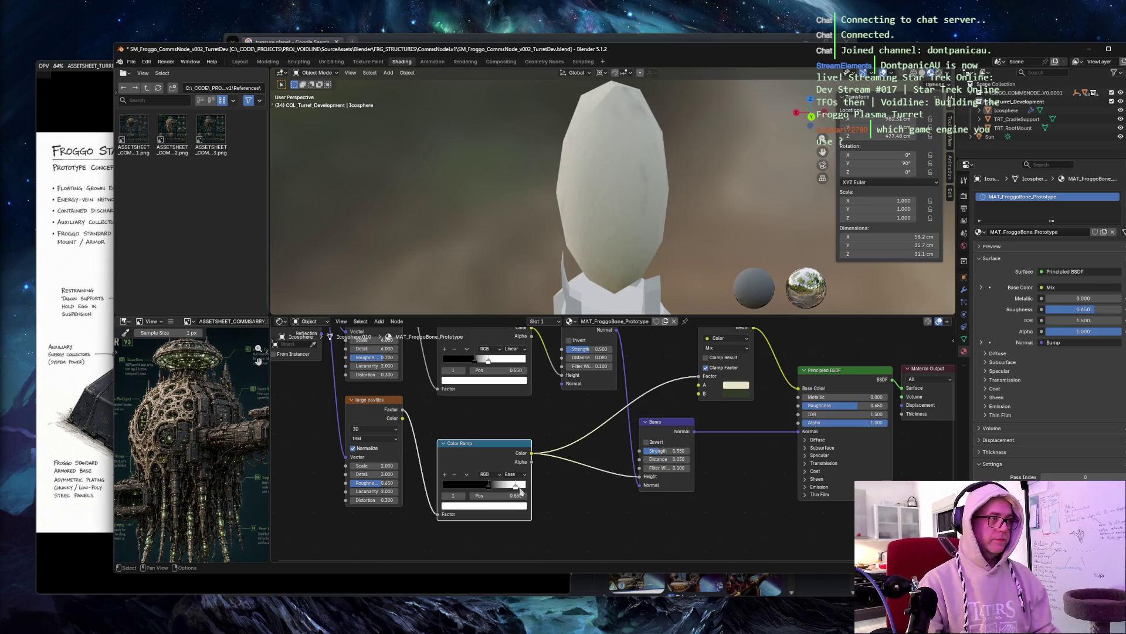
pyautogui.click(518, 498)
pyautogui.write('0.68')
pyautogui.press('Tab')
pyautogui.click(569, 502)
pyautogui.moveTo(463, 148); pyautogui.dragTo(514, 128, button='middle')
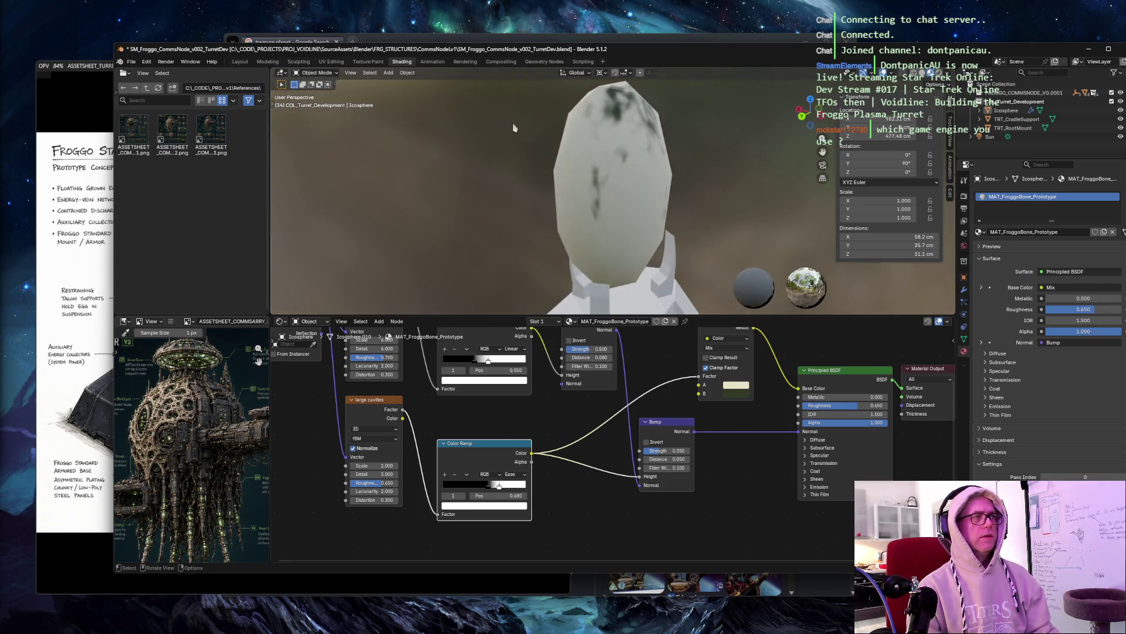
# Step: Move the lower ramp's black stop to about 0.359 and the white stop to about 0.694
pyautogui.scroll(-1, 622, 446)
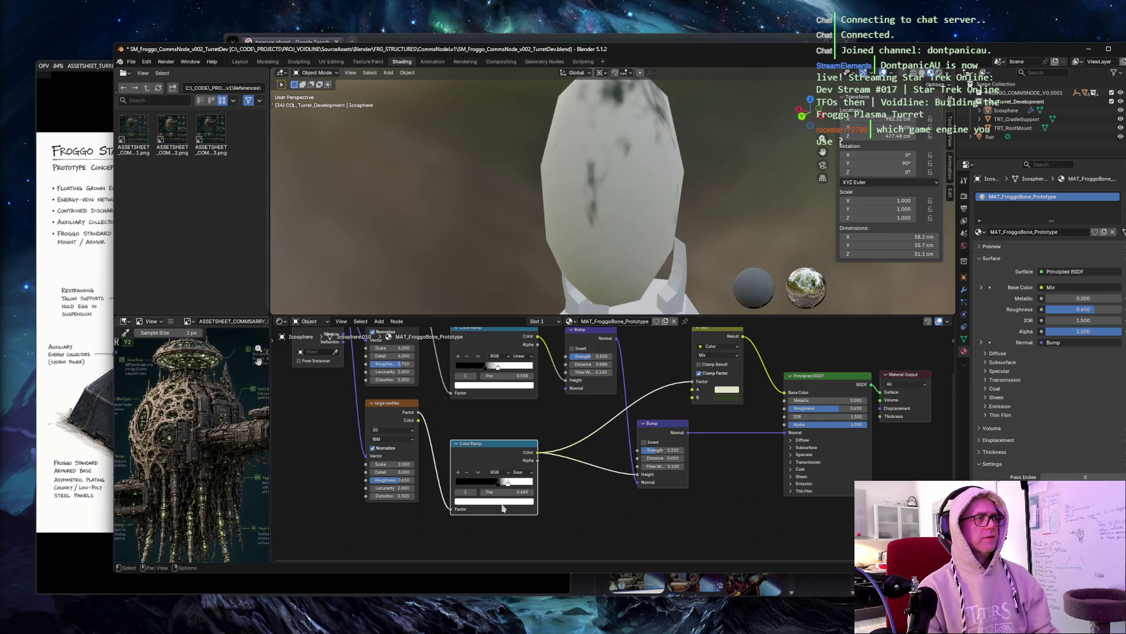
pyautogui.moveTo(499, 483)
pyautogui.mouseDown()
pyautogui.moveTo(476, 483)
pyautogui.moveTo(523, 485)
pyautogui.moveTo(514, 483)
pyautogui.mouseUp()
pyautogui.moveTo(563, 234)
pyautogui.mouseDown(button='middle')
pyautogui.moveTo(582, 105)
pyautogui.moveTo(532, 317)
pyautogui.mouseUp(button='middle')
pyautogui.scroll(-1, 610, 439)
pyautogui.scroll(3, 556, 129)
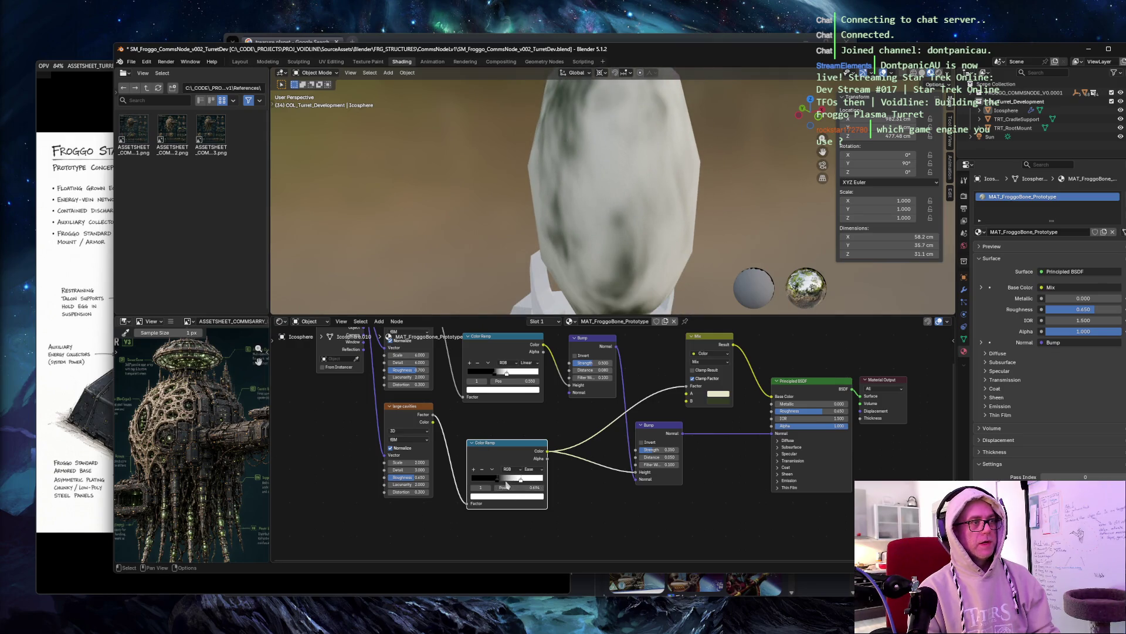
pyautogui.moveTo(498, 482); pyautogui.dragTo(513, 483)
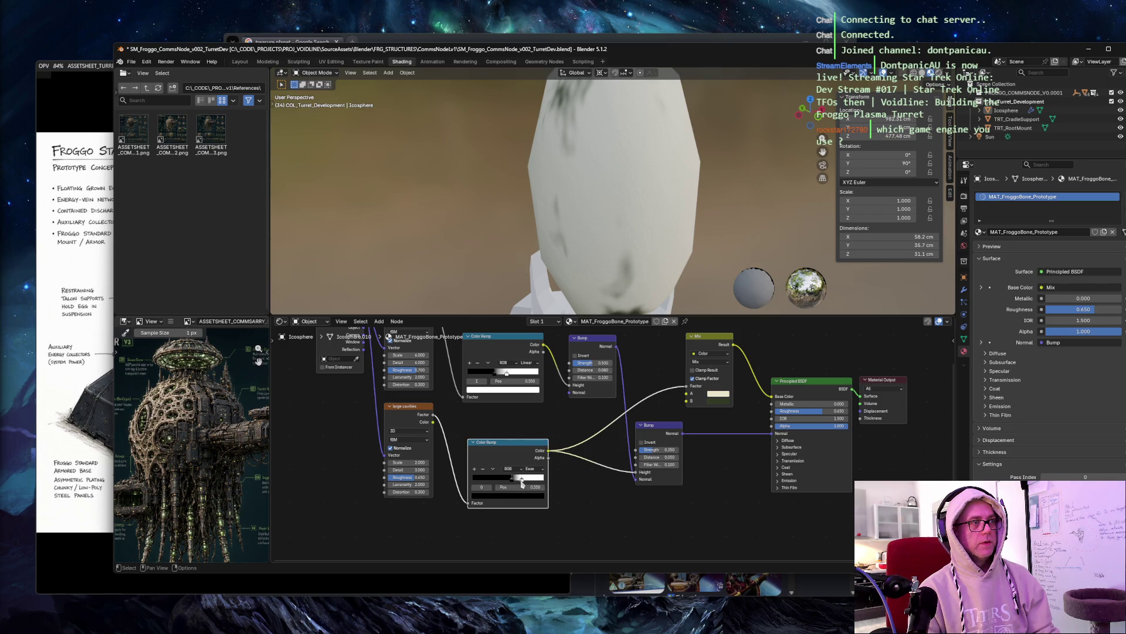
# Step: Settle the colour ramp node in place and slide its white stop left to grow the mottling
pyautogui.press('g')
pyautogui.click(526, 483)
pyautogui.press('g')
pyautogui.click(529, 482)
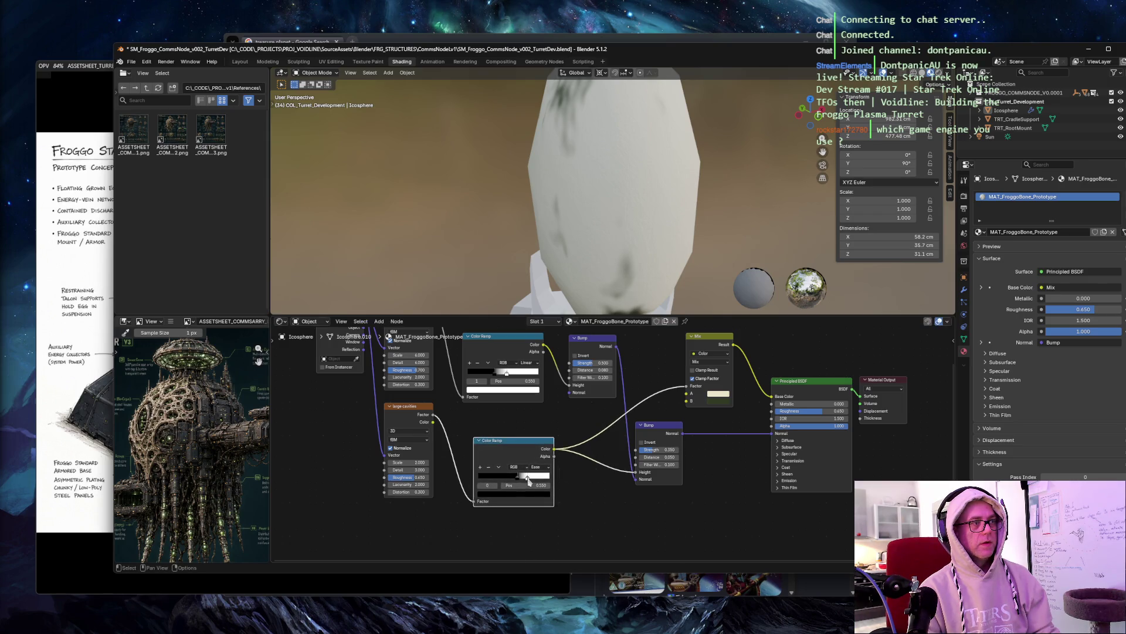
pyautogui.click(531, 480)
pyautogui.moveTo(531, 480); pyautogui.dragTo(528, 482)
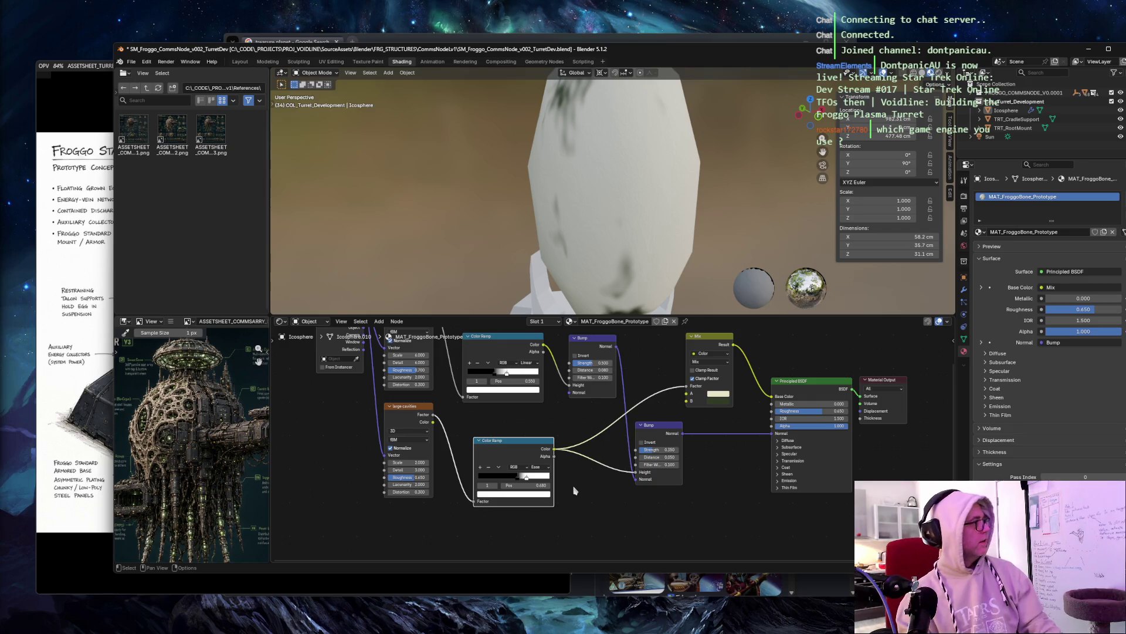
# Step: Refine the stop from about 0.689 down to 0.445 for larger dark patches, checking around the egg
pyautogui.moveTo(528, 194)
pyautogui.mouseDown(button='middle')
pyautogui.moveTo(510, 180)
pyautogui.moveTo(521, 211)
pyautogui.moveTo(422, 182)
pyautogui.moveTo(322, 176)
pyautogui.mouseUp(button='middle')
pyautogui.moveTo(526, 478); pyautogui.dragTo(527, 480)
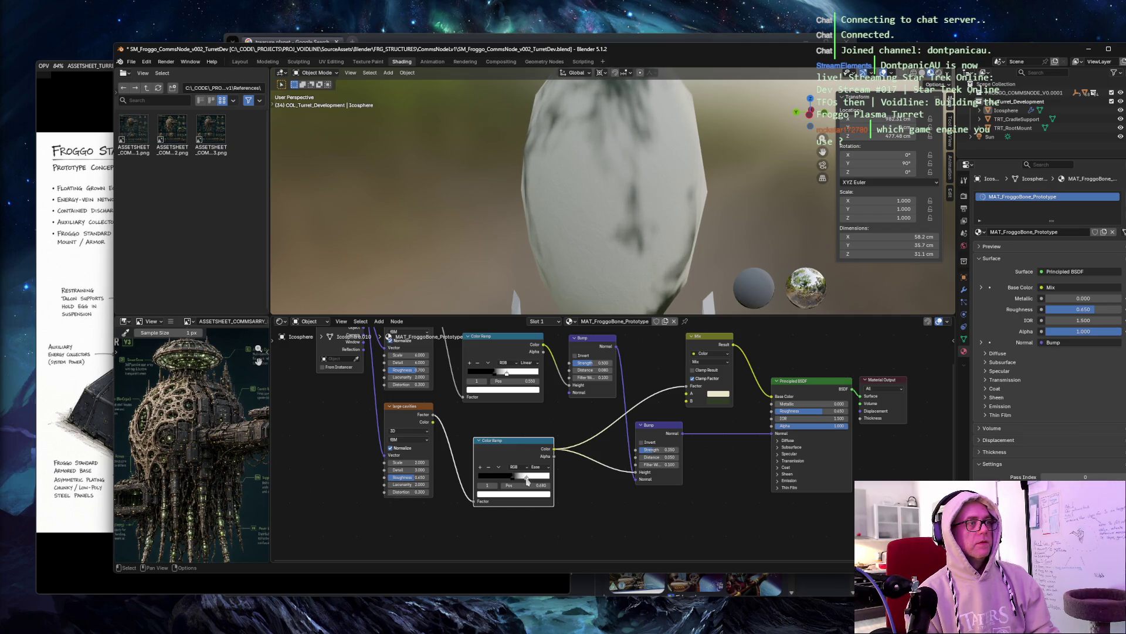
pyautogui.moveTo(411, 200)
pyautogui.mouseDown(button='middle')
pyautogui.moveTo(422, 188)
pyautogui.moveTo(387, 197)
pyautogui.moveTo(515, 189)
pyautogui.mouseUp(button='middle')
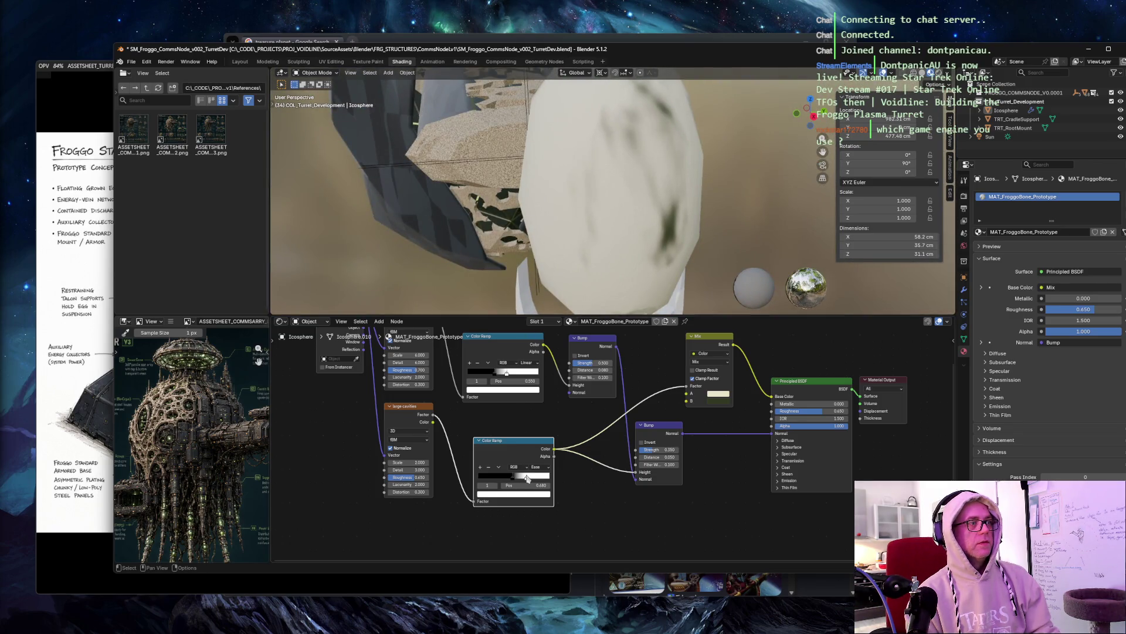
pyautogui.moveTo(526, 480); pyautogui.dragTo(511, 478)
pyautogui.moveTo(513, 477); pyautogui.dragTo(512, 477)
pyautogui.moveTo(528, 247)
pyautogui.mouseDown(button='middle')
pyautogui.moveTo(507, 165)
pyautogui.moveTo(392, 167)
pyautogui.moveTo(494, 184)
pyautogui.mouseUp(button='middle')
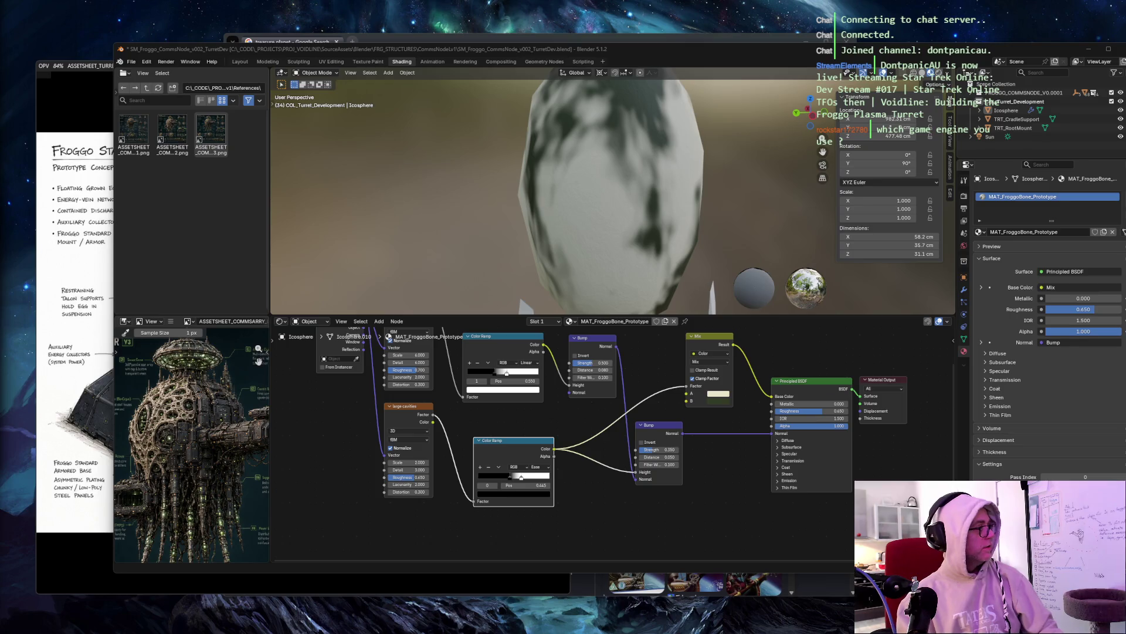
# Step: Give the lower Bump node strength 0.120, distance 0.015 and filter width 0.100
pyautogui.click(669, 450)
pyautogui.press('BackSpace')
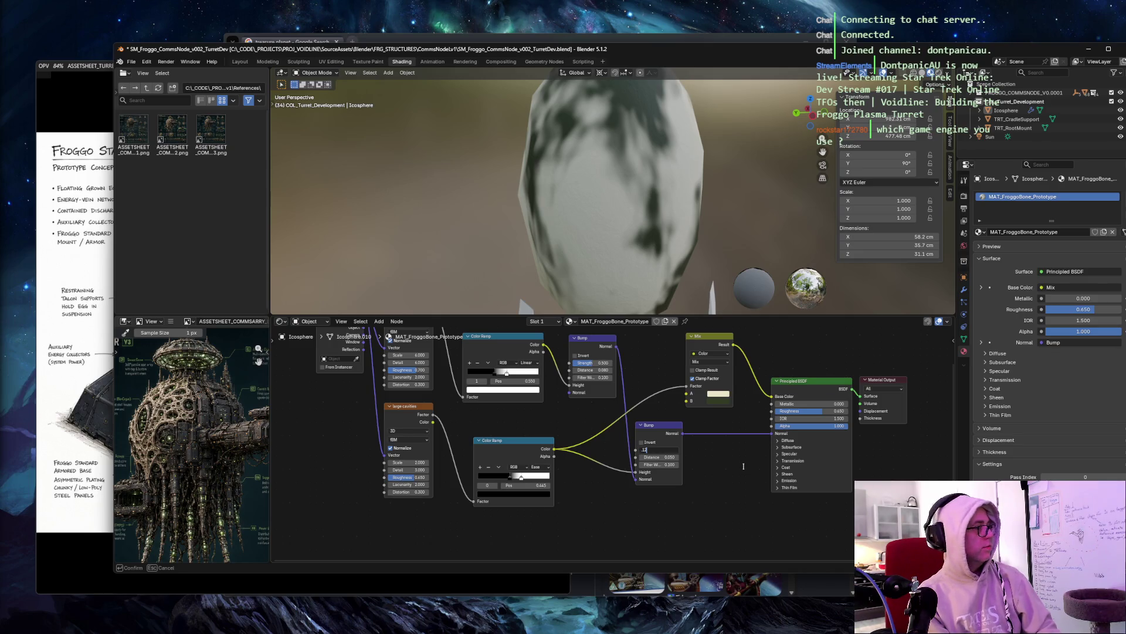
pyautogui.press('Tab')
pyautogui.press('BackSpace')
pyautogui.write('0.015')
pyautogui.press('Tab')
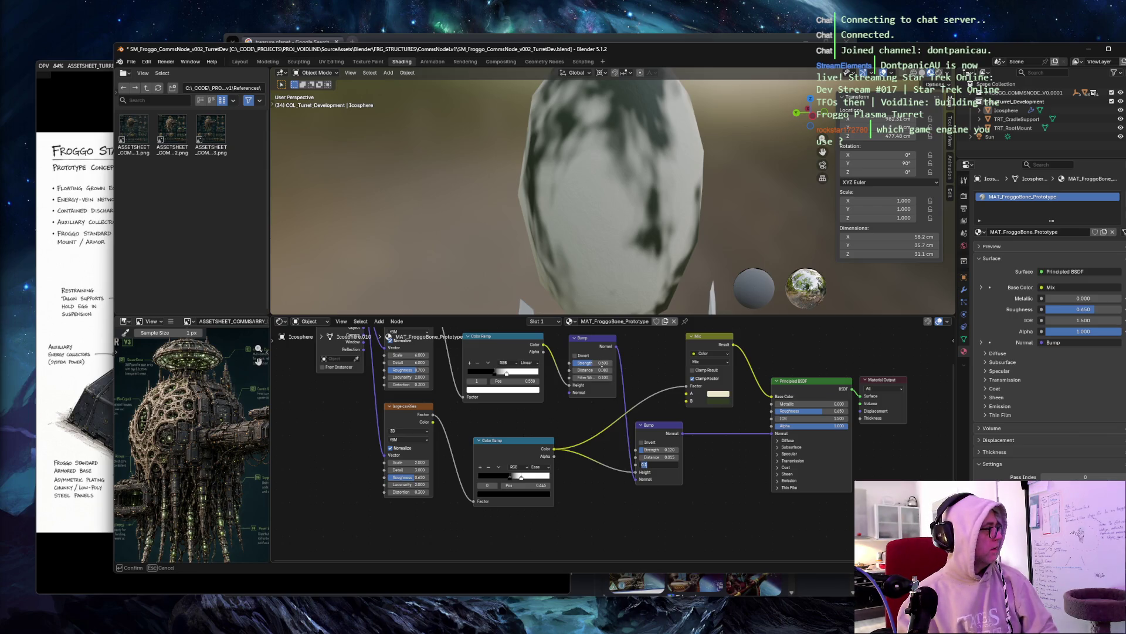
pyautogui.press('Return')
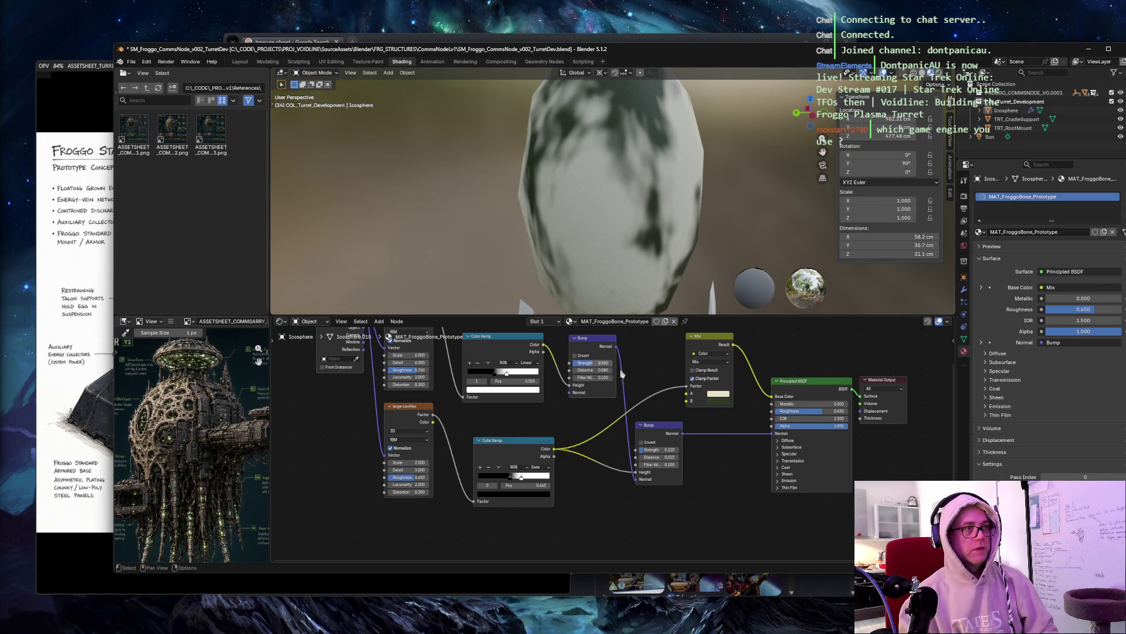
# Step: Give the upper Bump node strength 0.150, distance 0.015 and filter width 0.100
pyautogui.doubleClick(610, 363)
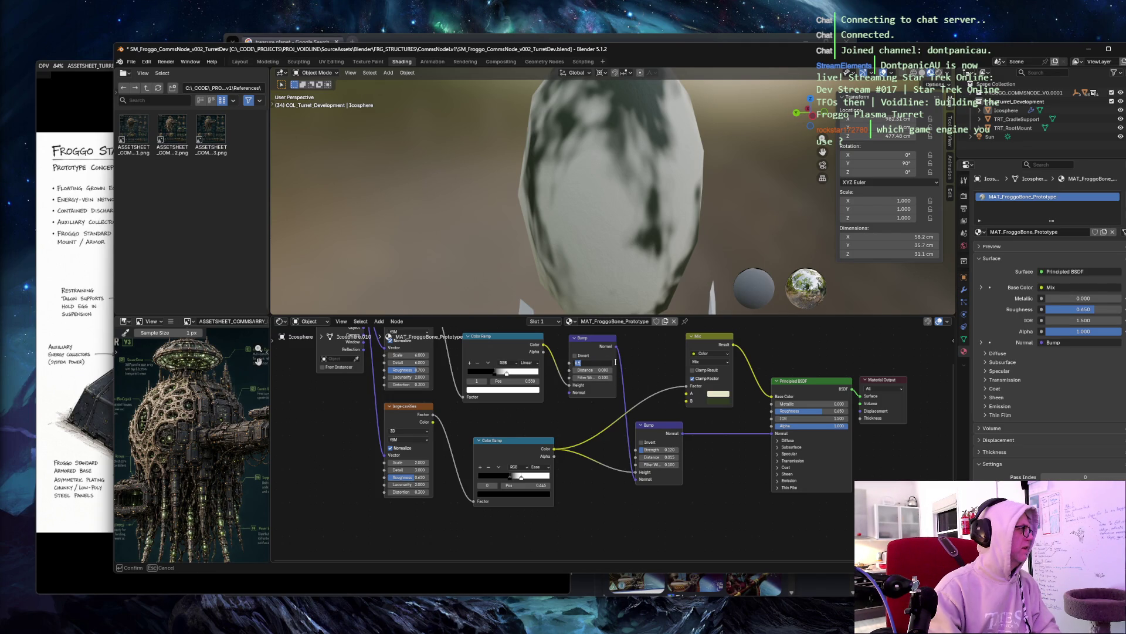
pyautogui.press('BackSpace')
pyautogui.press('Tab')
pyautogui.press('BackSpace')
pyautogui.write('.015')
pyautogui.press('Tab')
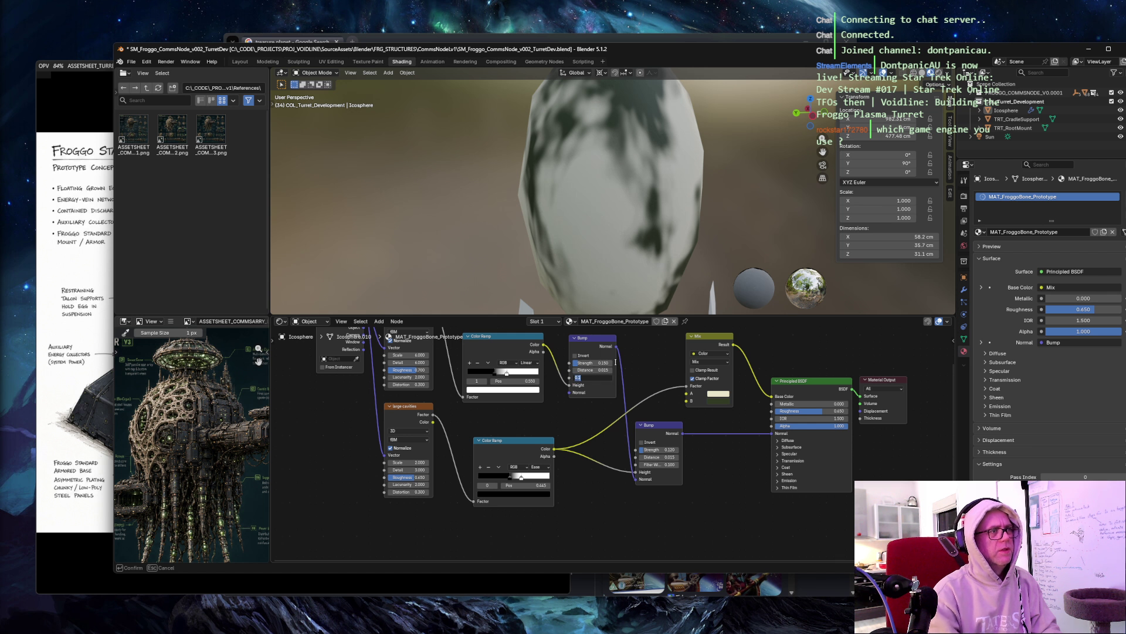
pyautogui.press('Return')
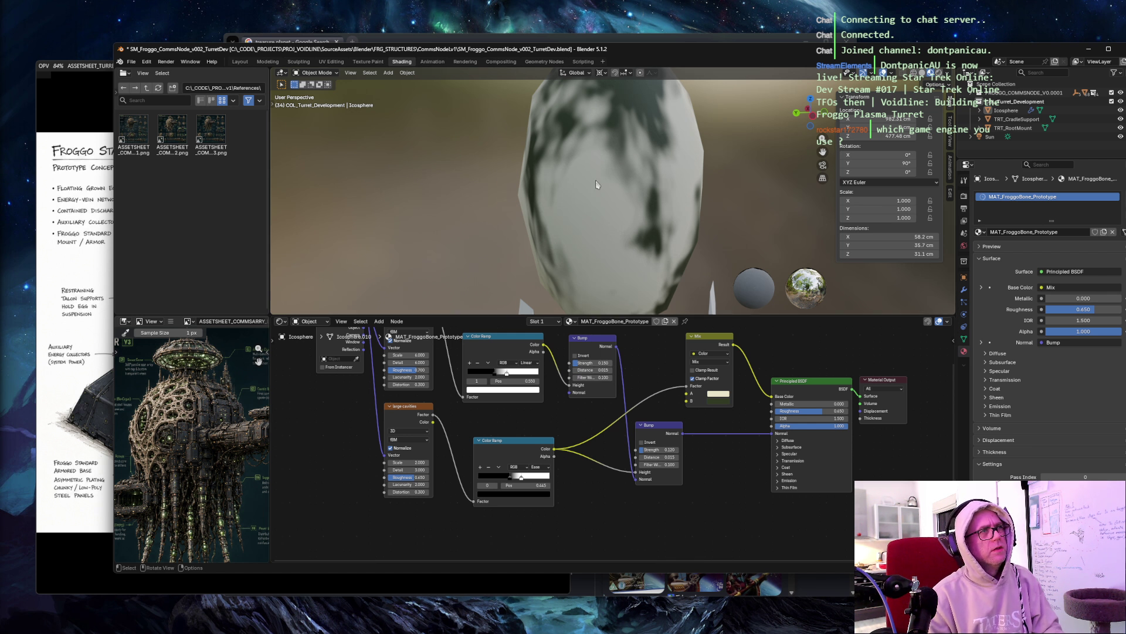
pyautogui.scroll(5, 601, 186)
pyautogui.scroll(-2, 602, 186)
# Step: Undo back to the stronger upper bump settings and select the egg icosphere
pyautogui.moveTo(585, 195); pyautogui.dragTo(544, 134, button='middle')
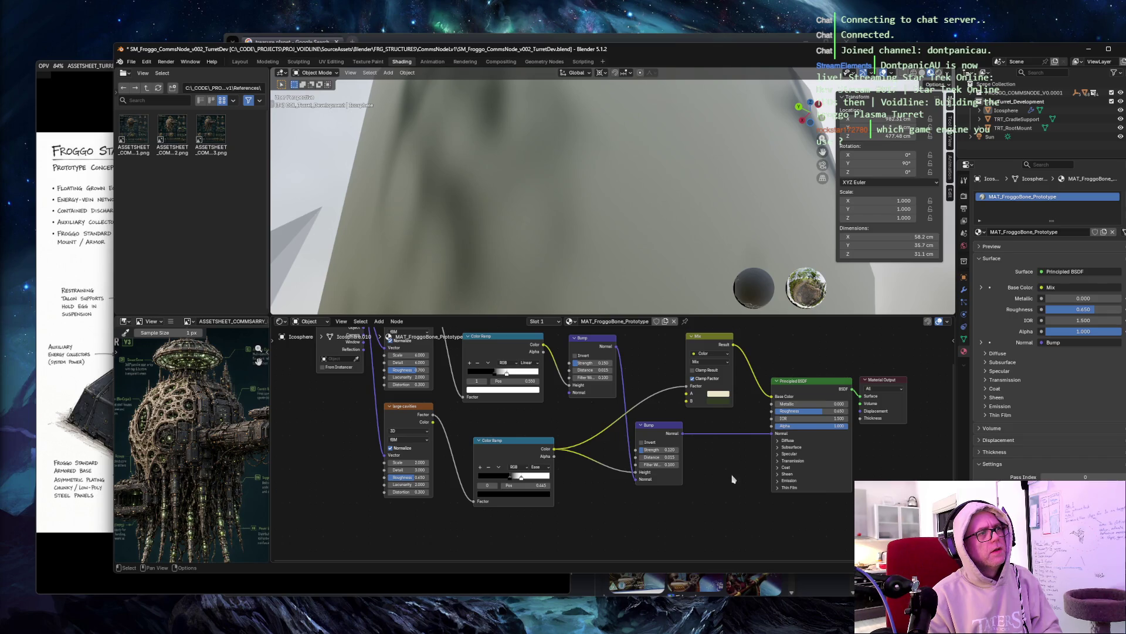
pyautogui.hotkey('ctrl', 'z')
pyautogui.hotkey('ctrl', 'z')
pyautogui.hotkey('ctrl', 'z')
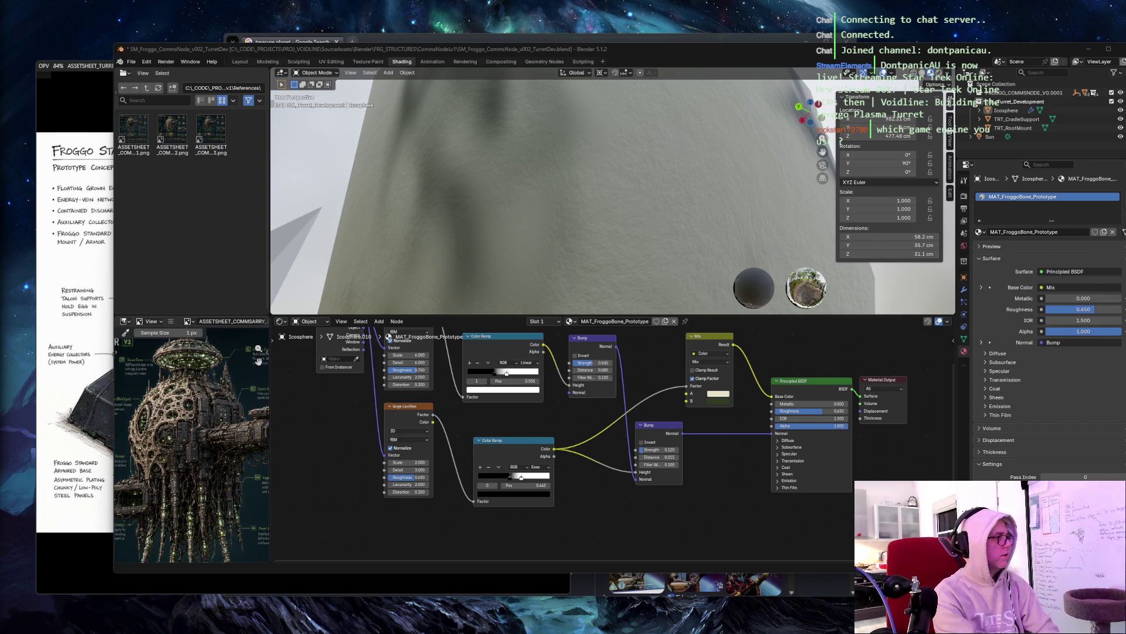
pyautogui.click(467, 153)
pyautogui.moveTo(468, 153)
pyautogui.mouseDown(button='middle')
pyautogui.moveTo(428, 194)
pyautogui.moveTo(477, 176)
pyautogui.moveTo(452, 171)
pyautogui.moveTo(521, 162)
pyautogui.moveTo(518, 174)
pyautogui.mouseUp(button='middle')
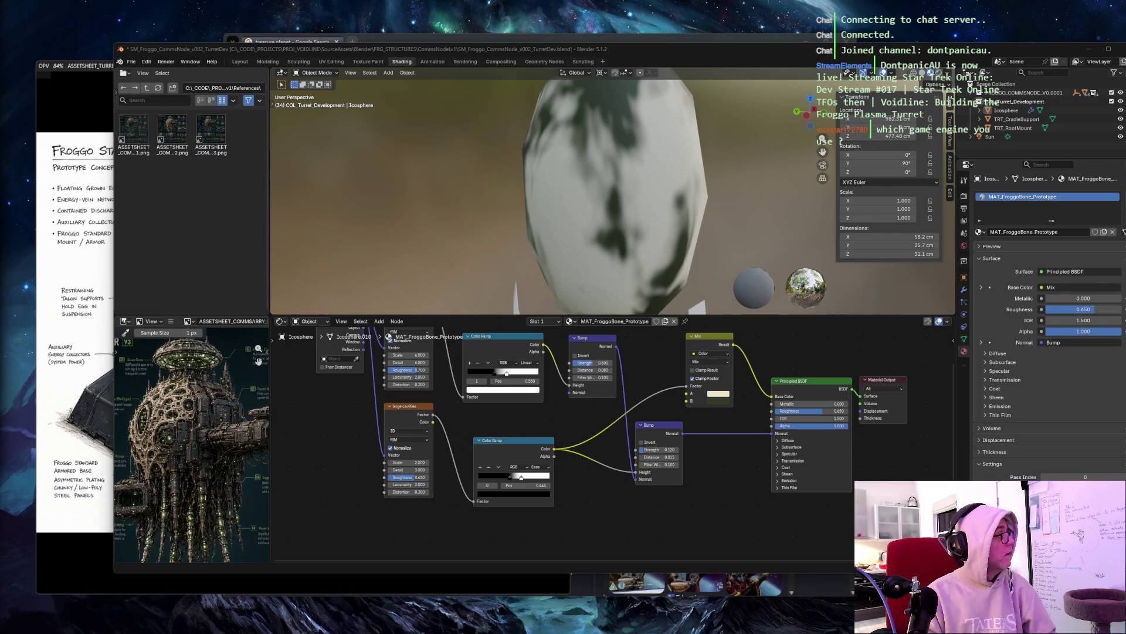
# Step: Change the Mix node's A colour hue to a beige #D8D2B8
pyautogui.click(719, 392)
pyautogui.click(741, 383)
pyautogui.hotkey('ctrl', 'v')
pyautogui.press('Tab')
pyautogui.press('Return')
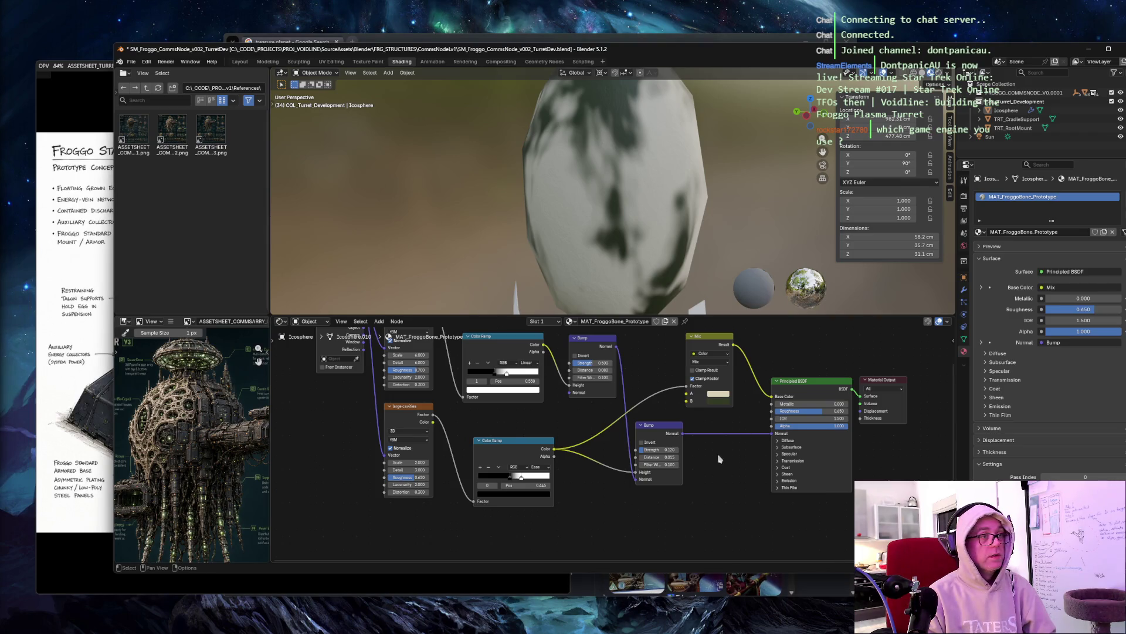
# Step: Paste a light beige hex code into the Mix node's B colour
pyautogui.click(719, 401)
pyautogui.click(741, 391)
pyautogui.hotkey('ctrl', 'v')
pyautogui.press('Return')
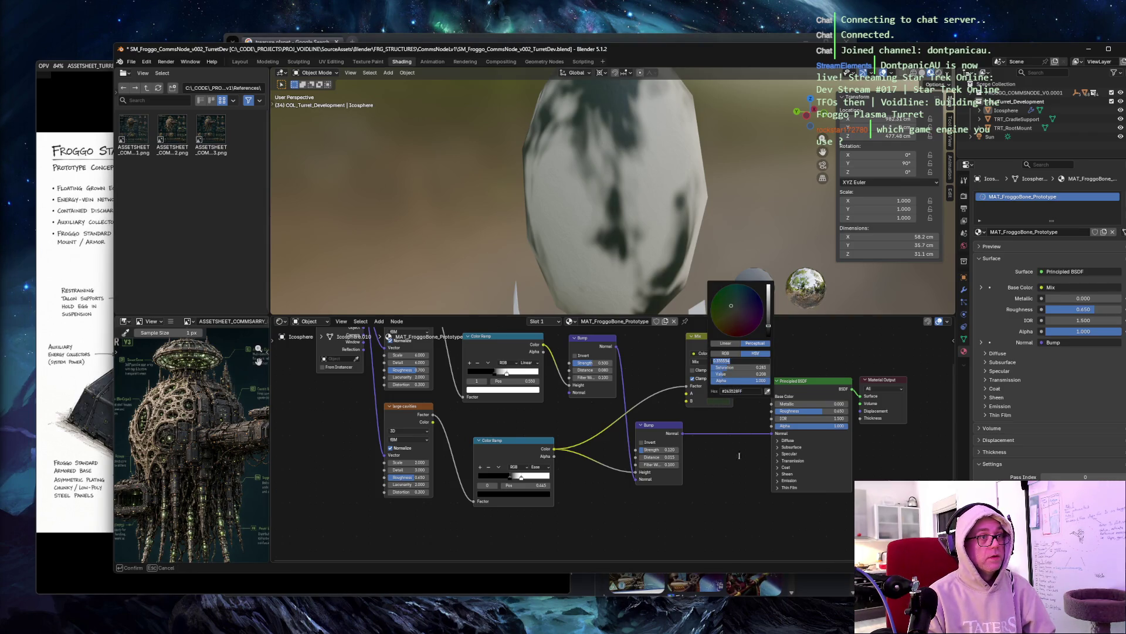
pyautogui.moveTo(420, 199)
pyautogui.mouseDown(button='middle')
pyautogui.moveTo(432, 188)
pyautogui.moveTo(397, 186)
pyautogui.moveTo(384, 239)
pyautogui.moveTo(461, 249)
pyautogui.moveTo(445, 206)
pyautogui.moveTo(456, 143)
pyautogui.moveTo(429, 192)
pyautogui.moveTo(435, 183)
pyautogui.mouseUp(button='middle')
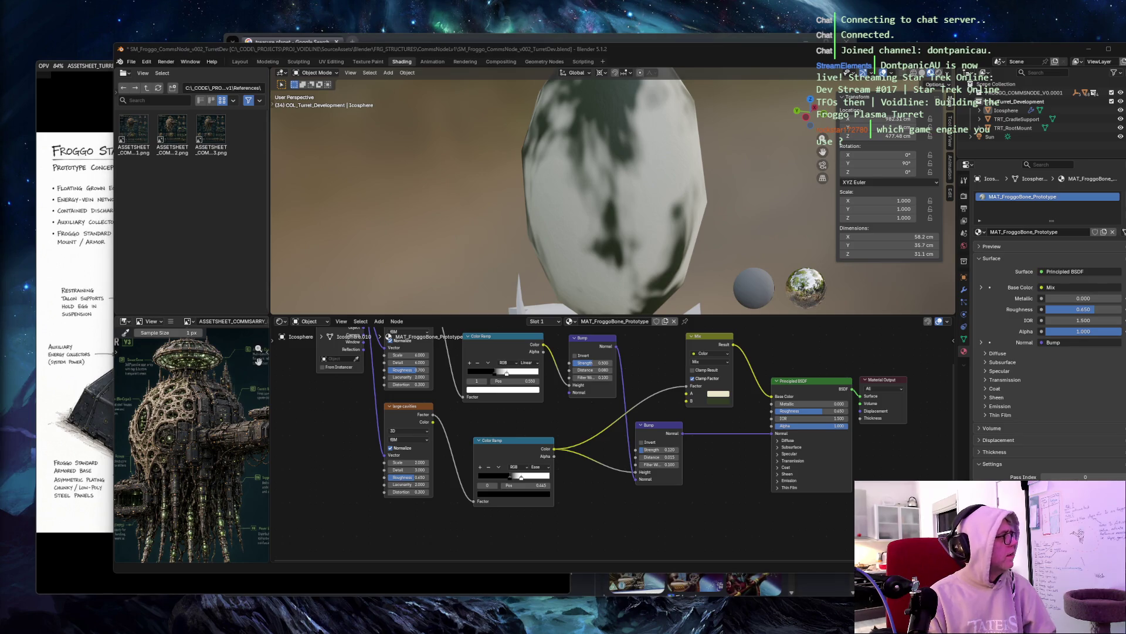
# Step: Change the B colour's hex again and adjust its hue toward dark green
pyautogui.click(725, 397)
pyautogui.click(738, 384)
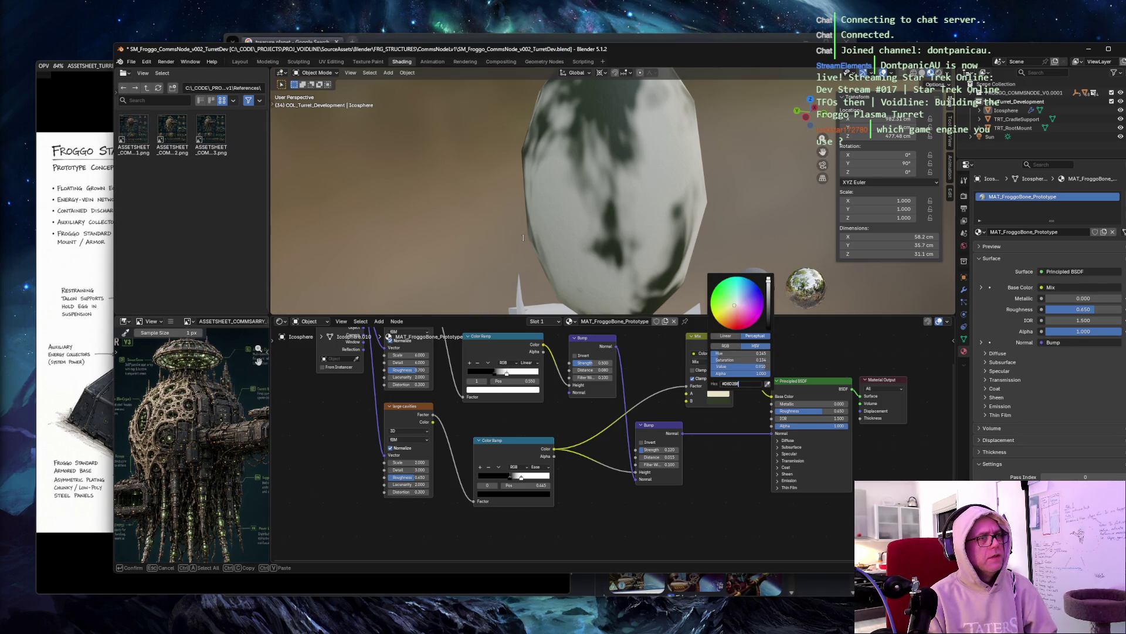
pyautogui.press('Return')
pyautogui.moveTo(491, 217)
pyautogui.mouseDown(button='middle')
pyautogui.moveTo(540, 156)
pyautogui.moveTo(473, 191)
pyautogui.moveTo(460, 182)
pyautogui.moveTo(553, 152)
pyautogui.moveTo(446, 186)
pyautogui.mouseUp(button='middle')
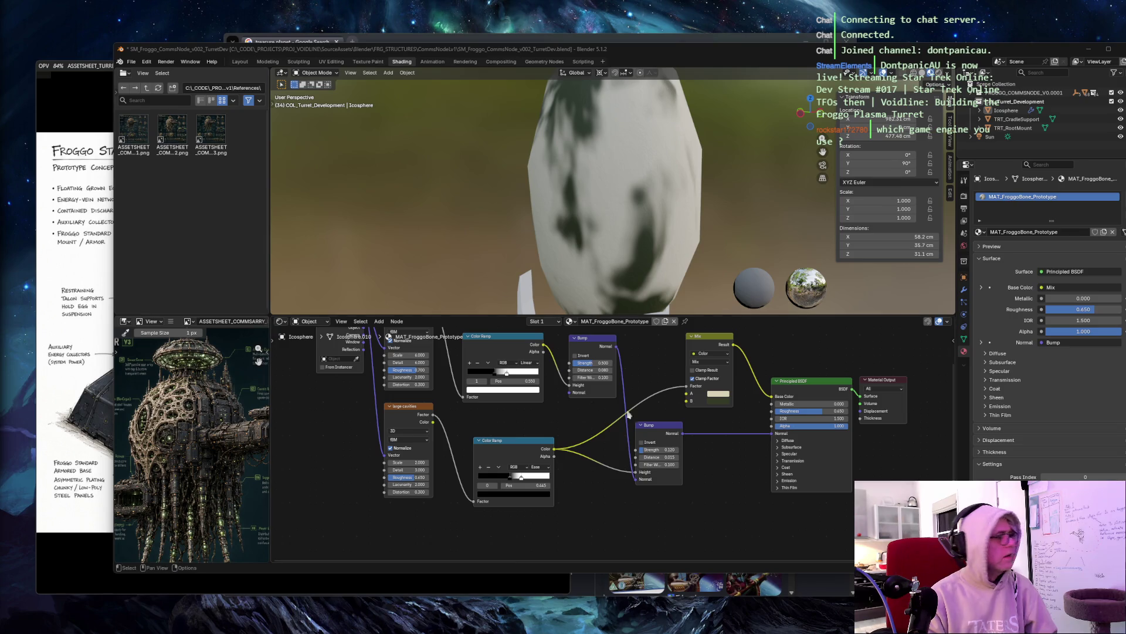
pyautogui.click(718, 393)
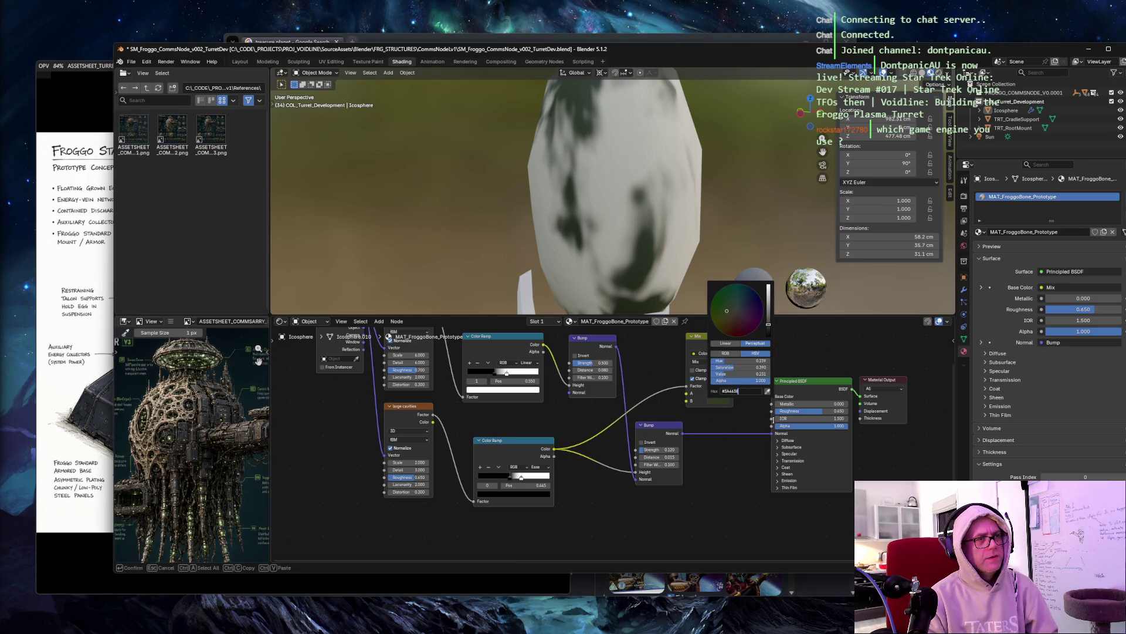
pyautogui.press('Return')
pyautogui.moveTo(395, 199)
pyautogui.mouseDown(button='middle')
pyautogui.moveTo(377, 210)
pyautogui.moveTo(426, 216)
pyautogui.mouseUp(button='middle')
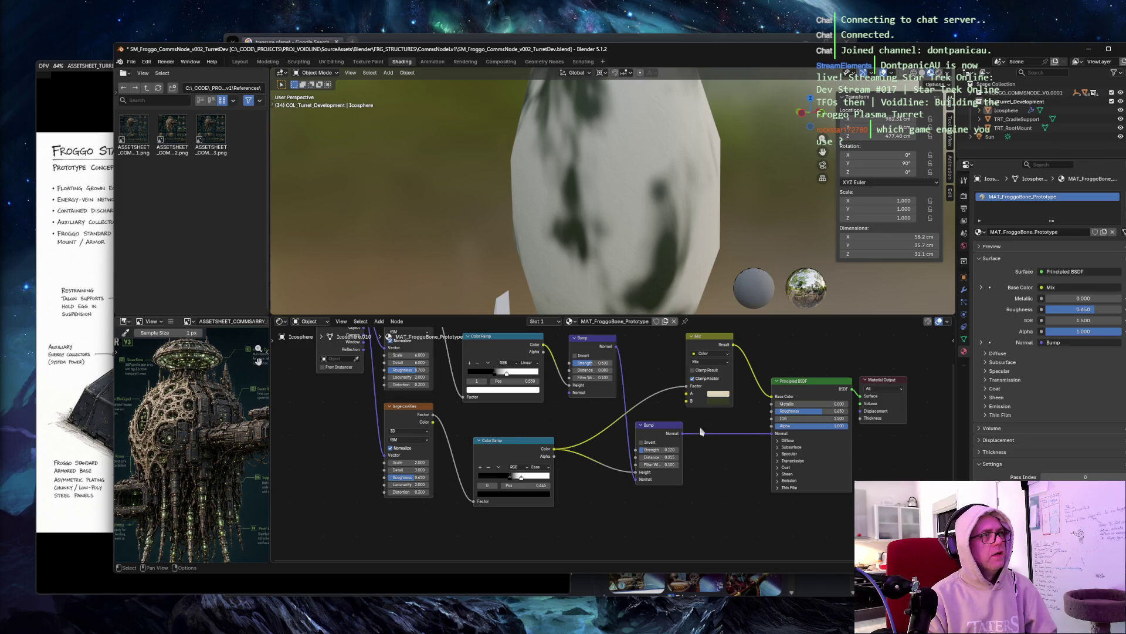
# Step: Review the turret and egg from several angles and take a screen capture of the scene
pyautogui.scroll(-2, 502, 173)
pyautogui.moveTo(500, 186)
pyautogui.mouseDown(button='middle')
pyautogui.moveTo(383, 191)
pyautogui.moveTo(458, 188)
pyautogui.moveTo(411, 189)
pyautogui.moveTo(422, 187)
pyautogui.mouseUp(button='middle')
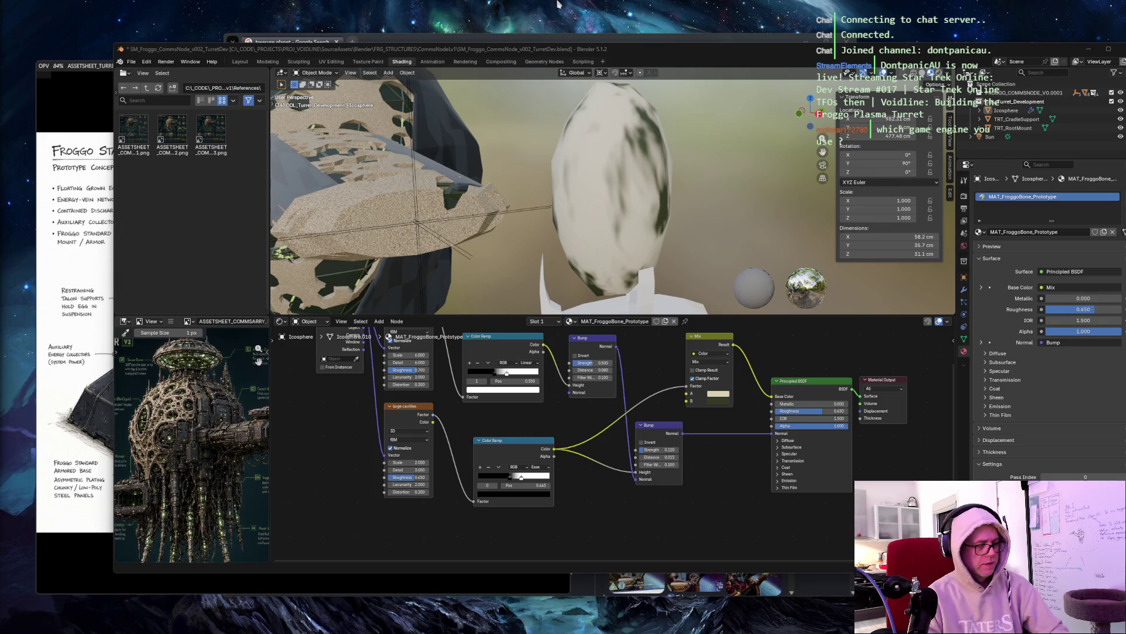
pyautogui.press('Print')
pyautogui.moveTo(90, 16)
pyautogui.mouseDown()
pyautogui.moveTo(1042, 592)
pyautogui.moveTo(1107, 578)
pyautogui.mouseUp()
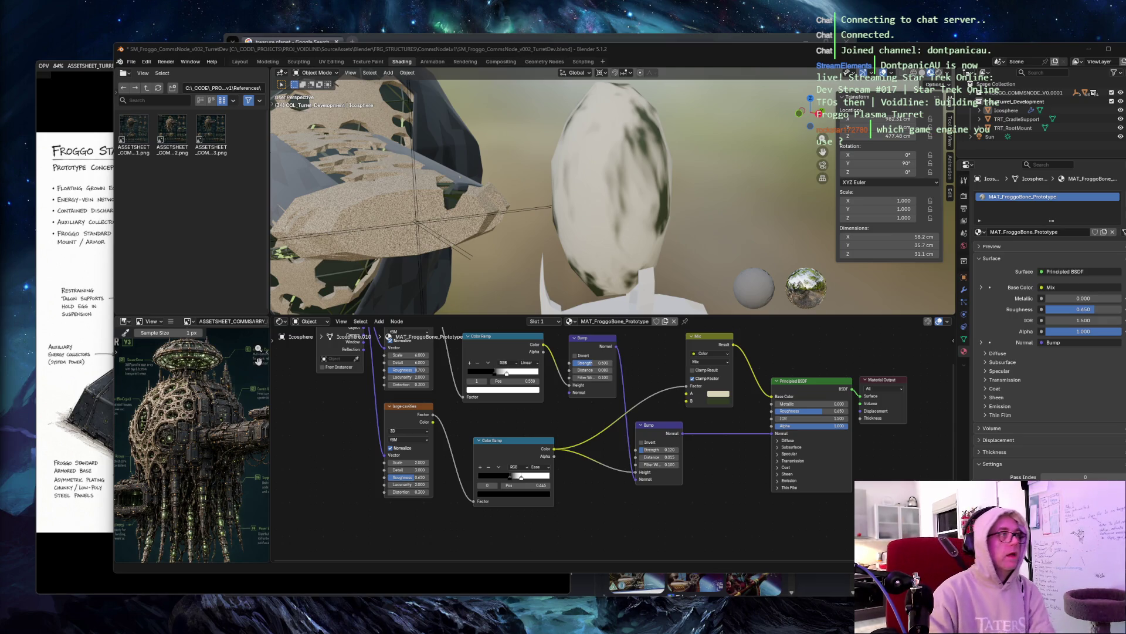
pyautogui.moveTo(501, 170)
pyautogui.mouseDown(button='middle')
pyautogui.moveTo(504, 158)
pyautogui.moveTo(395, 168)
pyautogui.moveTo(548, 176)
pyautogui.moveTo(734, 142)
pyautogui.mouseUp(button='middle')
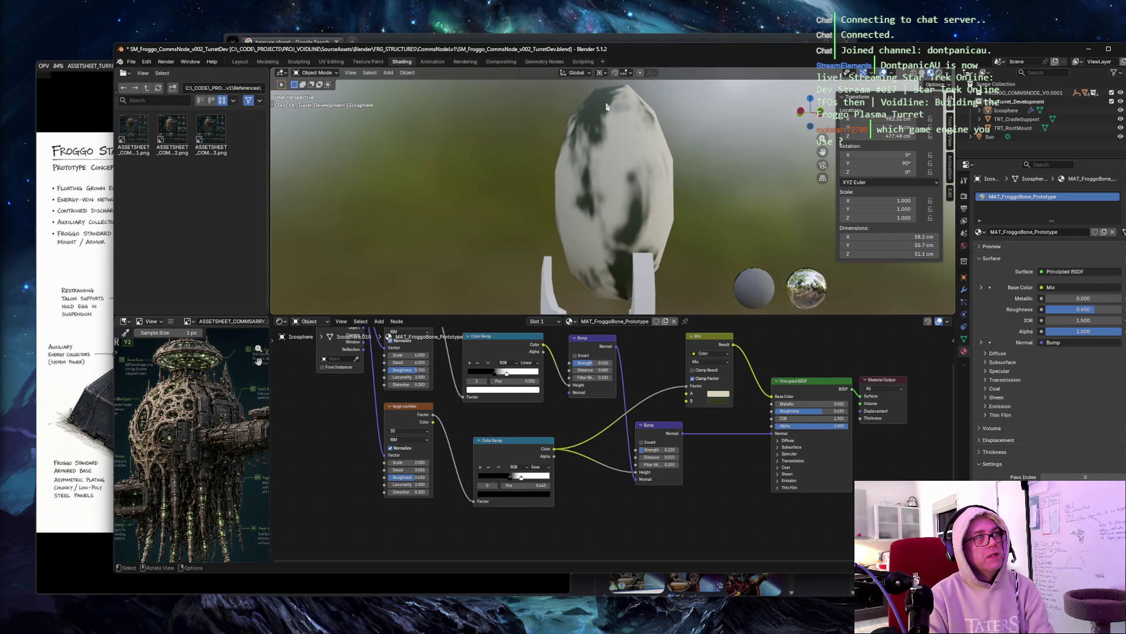
pyautogui.moveTo(604, 167); pyautogui.dragTo(682, 236, button='middle')
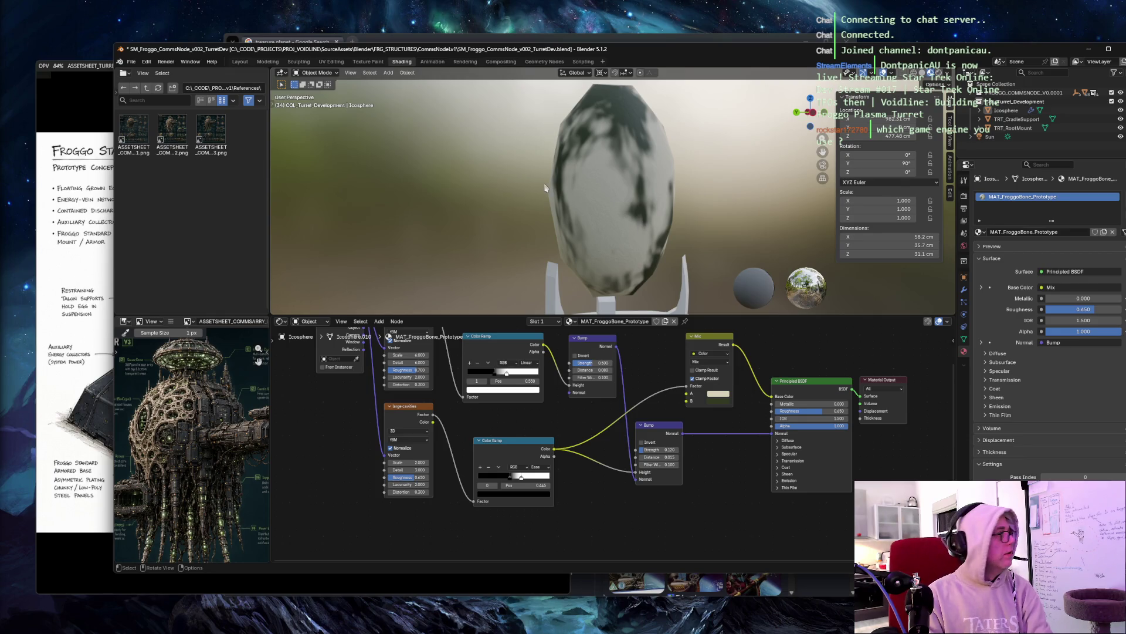
# Step: Save the blend file and select the egg icosphere
pyautogui.hotkey('ctrl', 's')
pyautogui.scroll(-3, 515, 181)
pyautogui.moveTo(515, 181)
pyautogui.mouseDown(button='middle')
pyautogui.moveTo(335, 181)
pyautogui.moveTo(348, 160)
pyautogui.moveTo(369, 183)
pyautogui.mouseUp(button='middle')
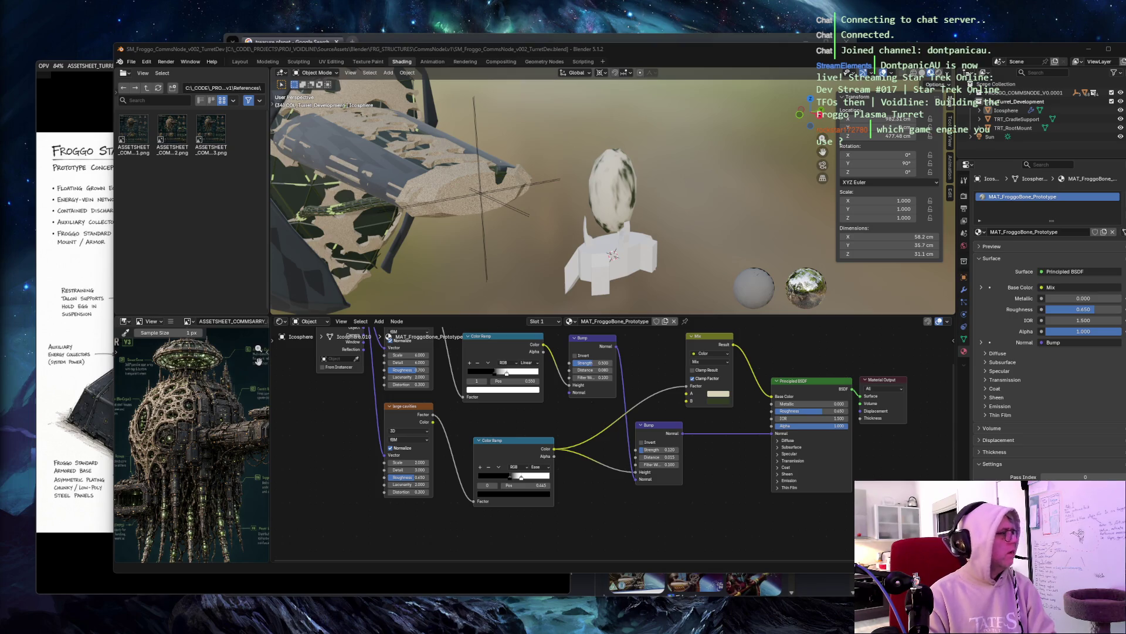
pyautogui.click(606, 187)
pyautogui.scroll(4, 662, 199)
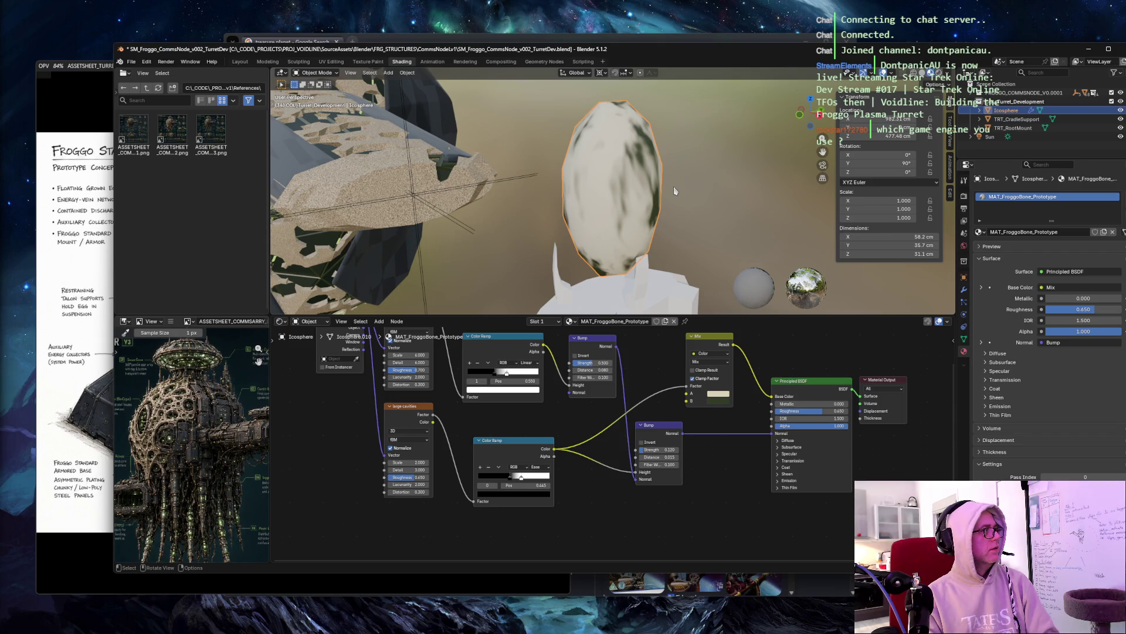
# Step: Duplicate the egg in place, rename it TRT_Egg_InnerGlow and clear its scale to 1
pyautogui.hotkey('shift', 'd')
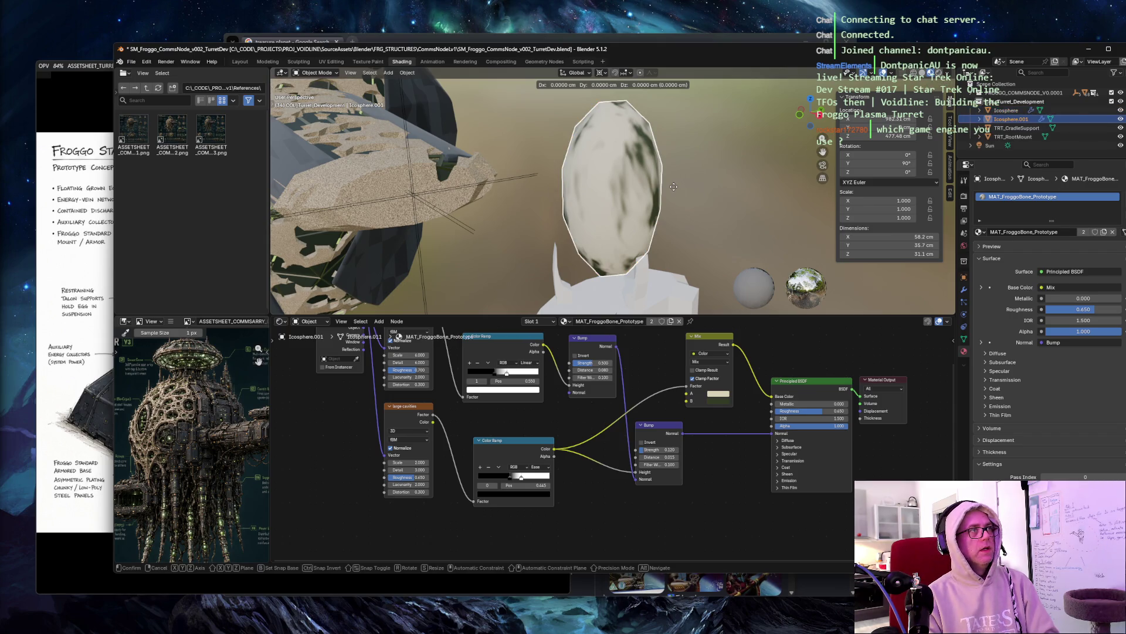
pyautogui.rightClick(674, 186)
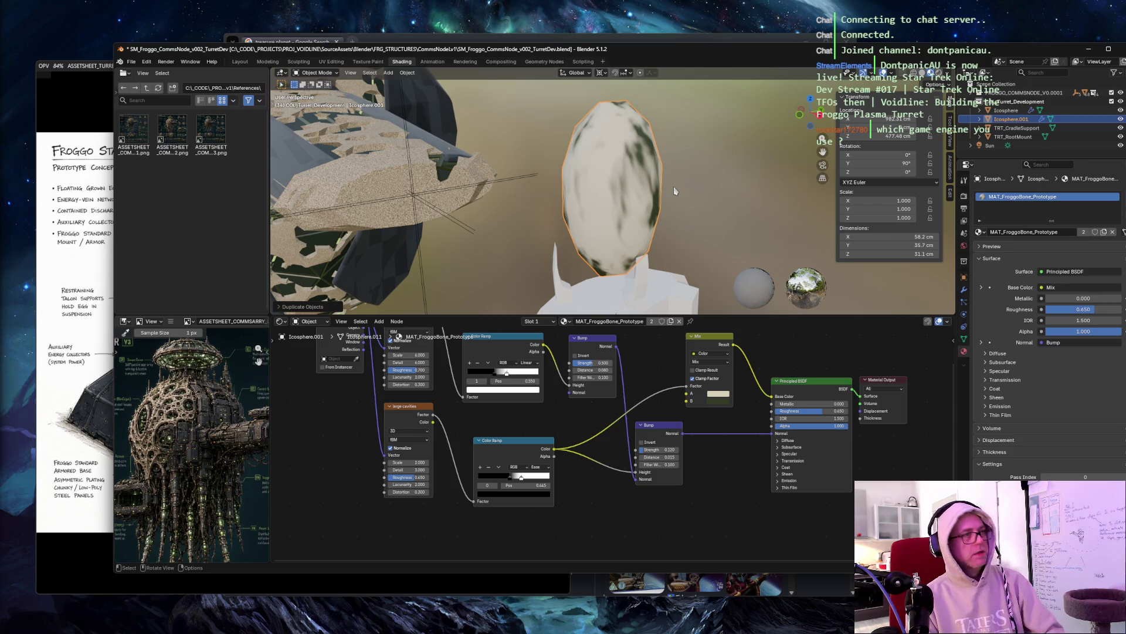
pyautogui.press('F2')
pyautogui.write('TRT_Egg_InnerGlow')
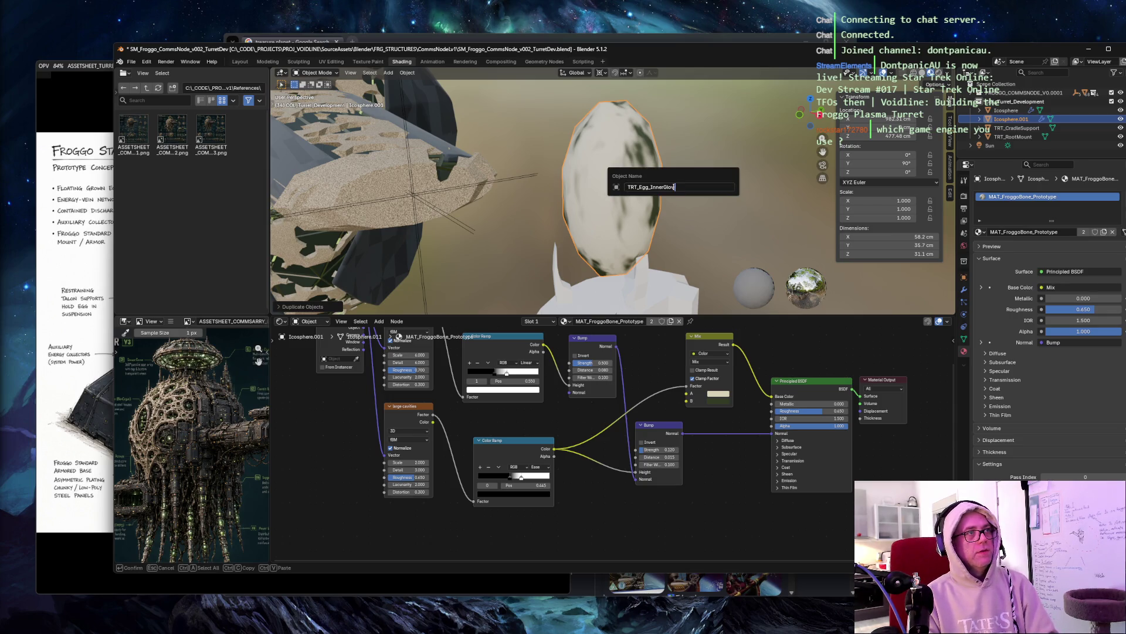
pyautogui.press('Return')
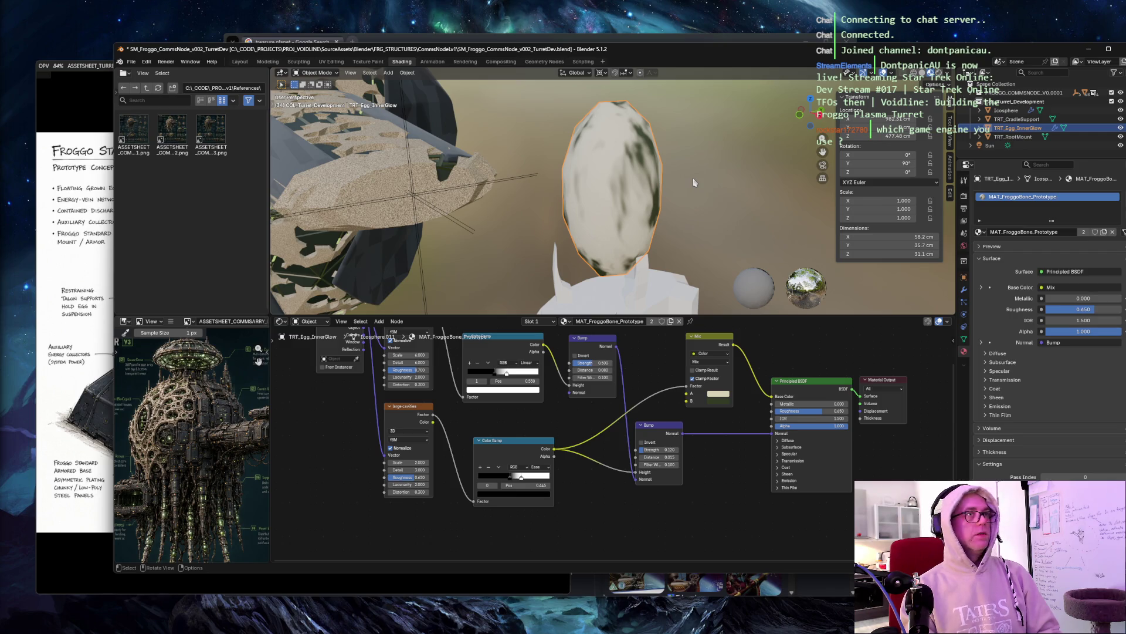
pyautogui.hotkey('alt', 's')
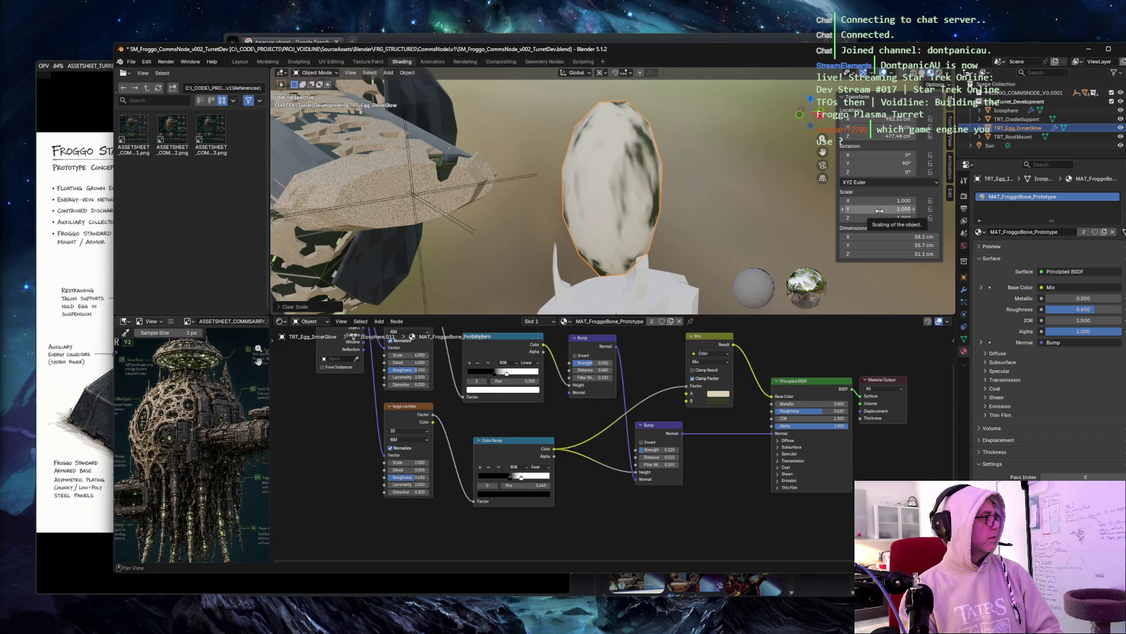
pyautogui.press('s')
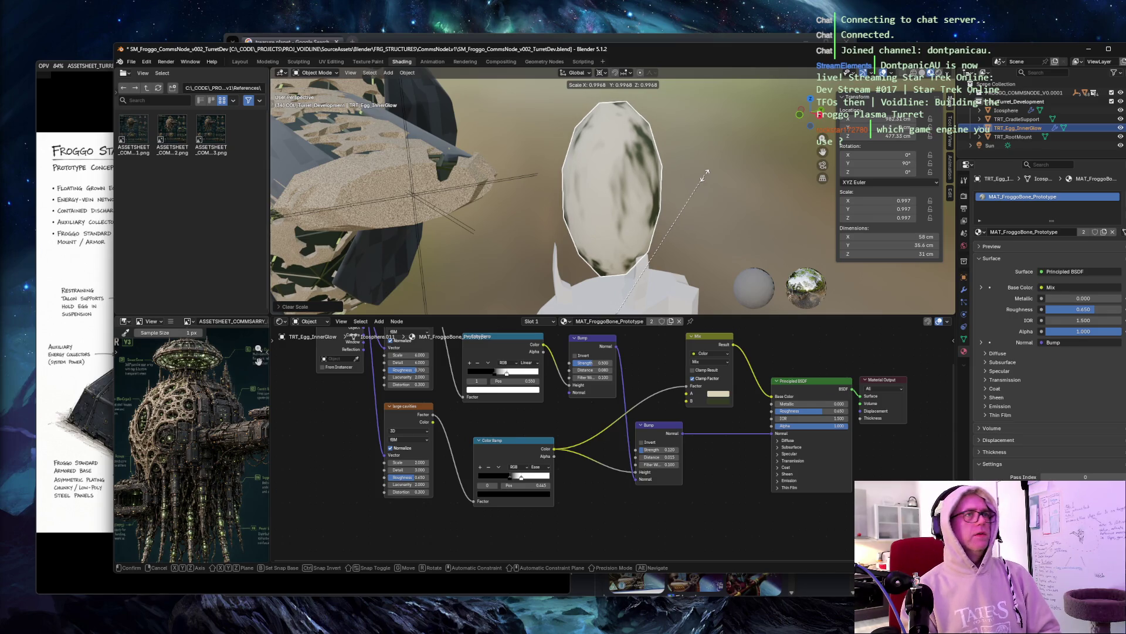
pyautogui.write('.95')
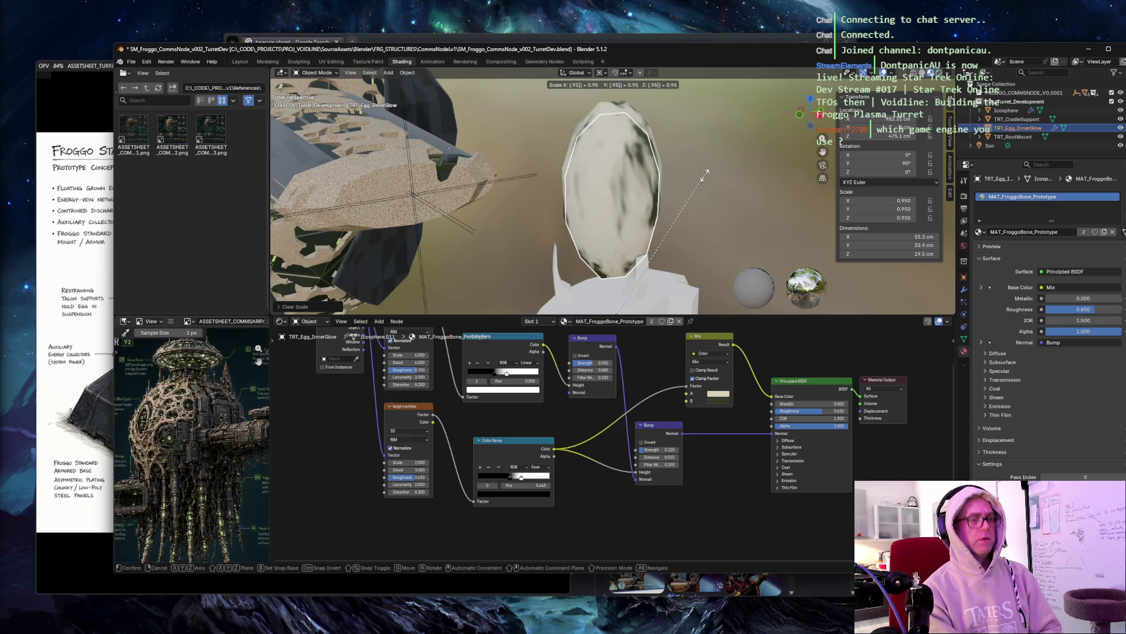
pyautogui.press('BackSpace')
pyautogui.write('2')
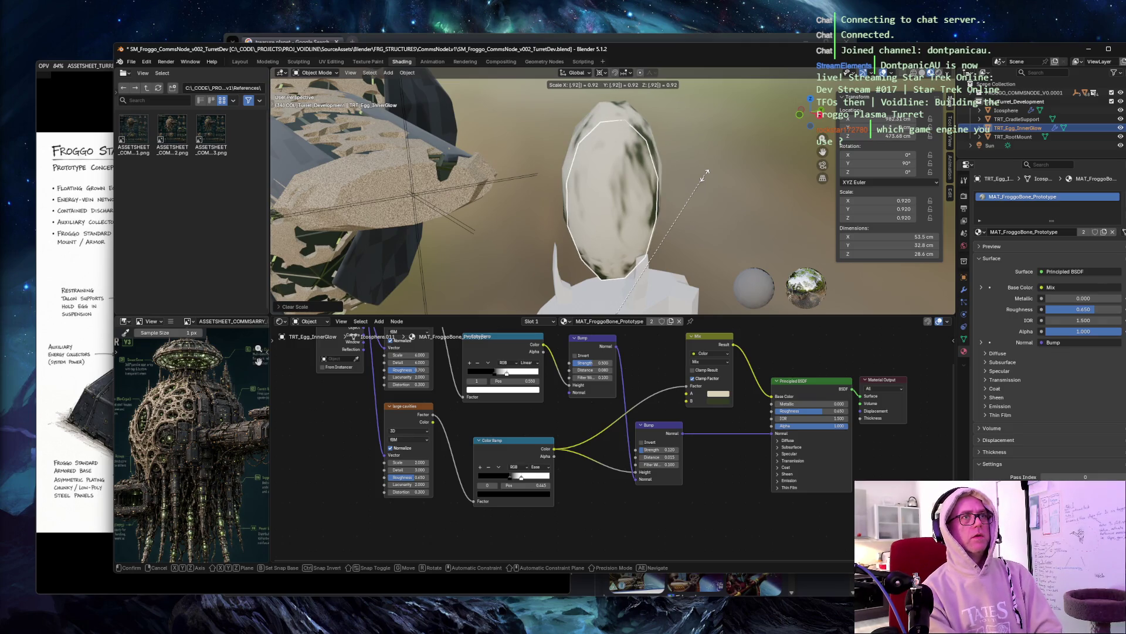
pyautogui.press('Return')
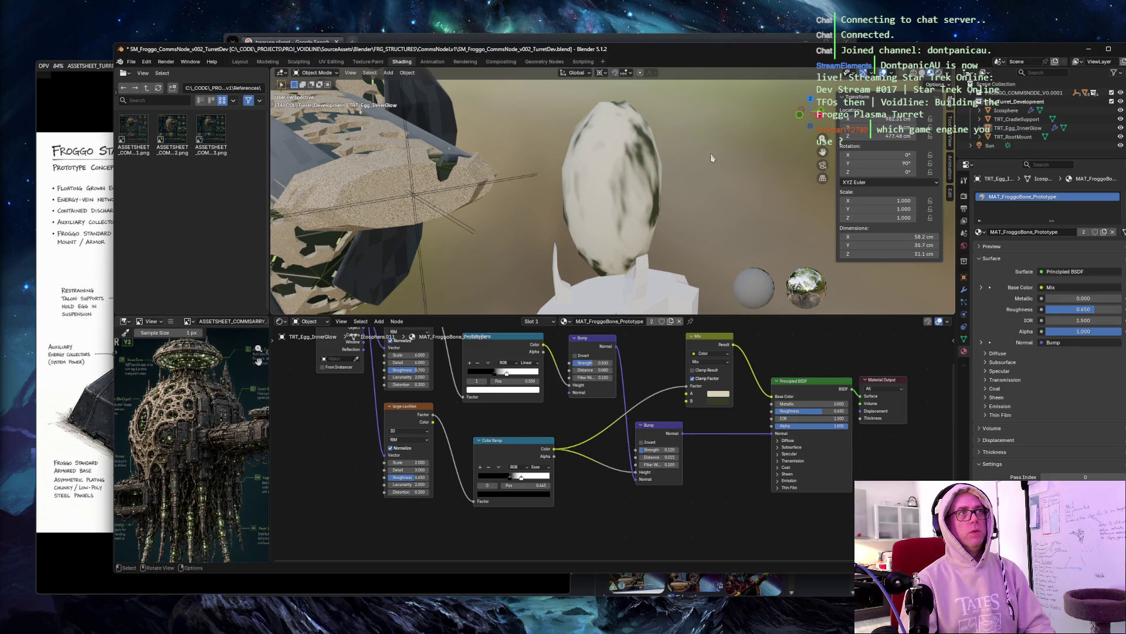
pyautogui.click(1018, 128)
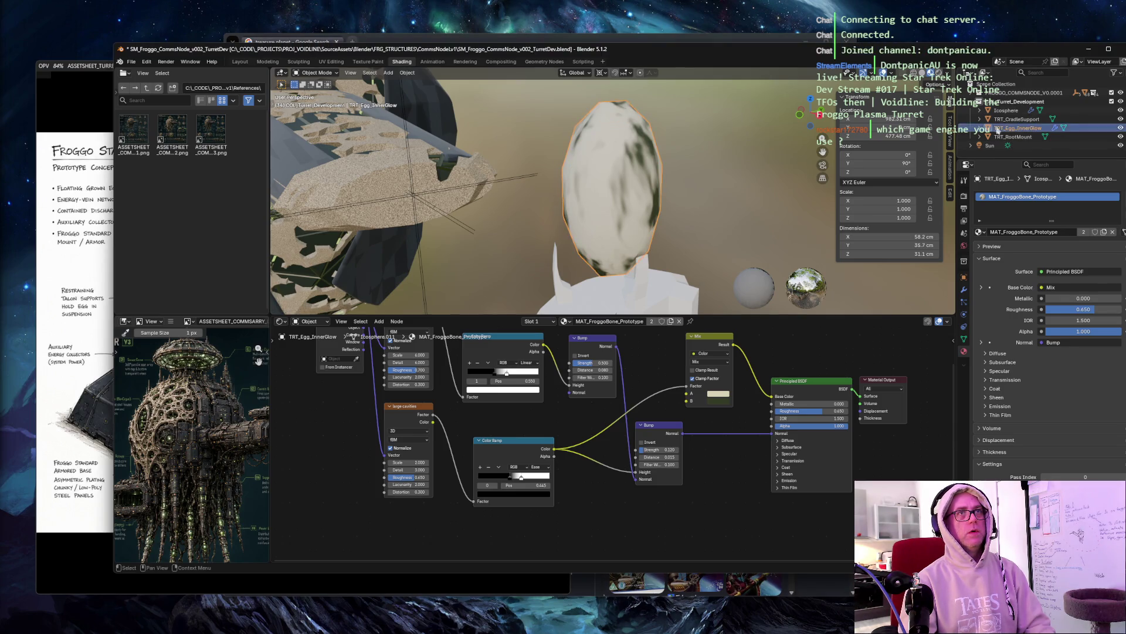
pyautogui.press('s')
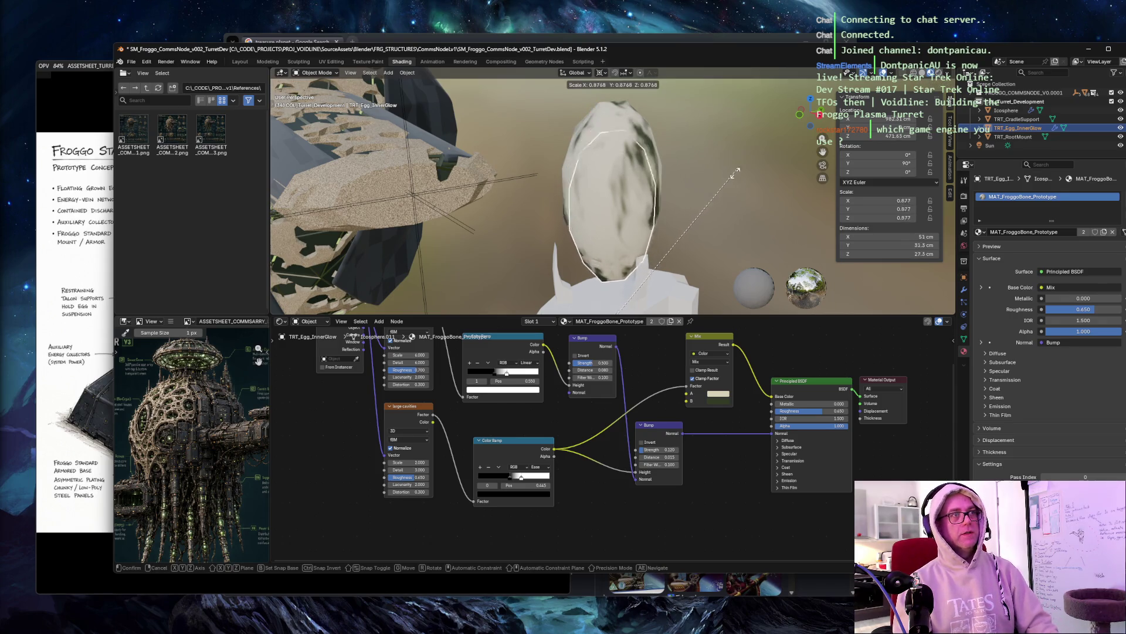
pyautogui.press('x')
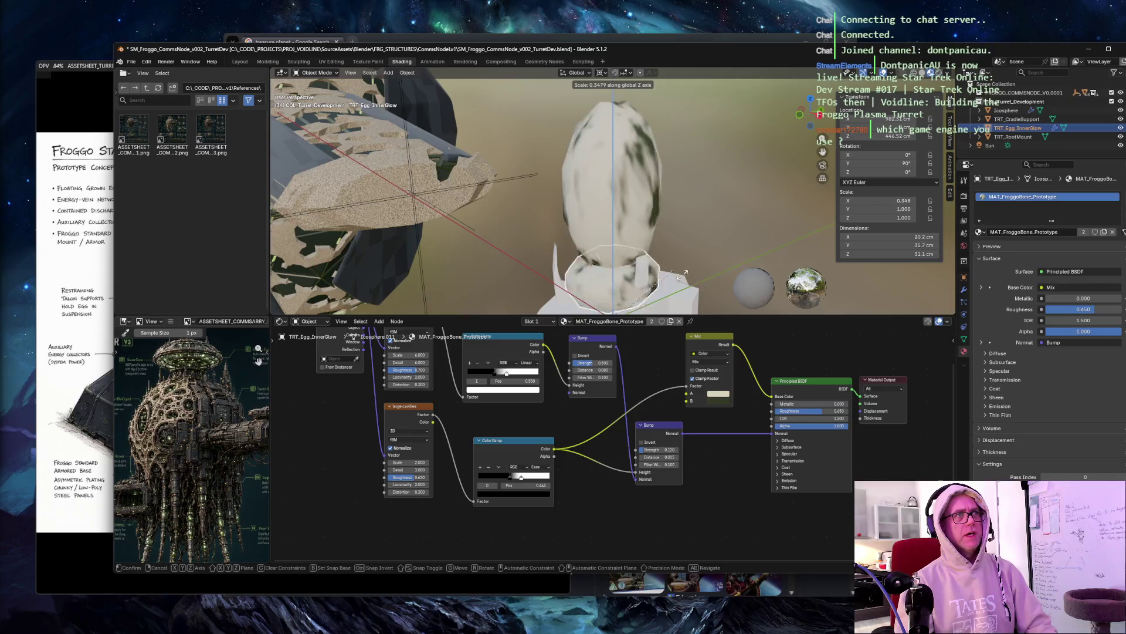
pyautogui.press('z')
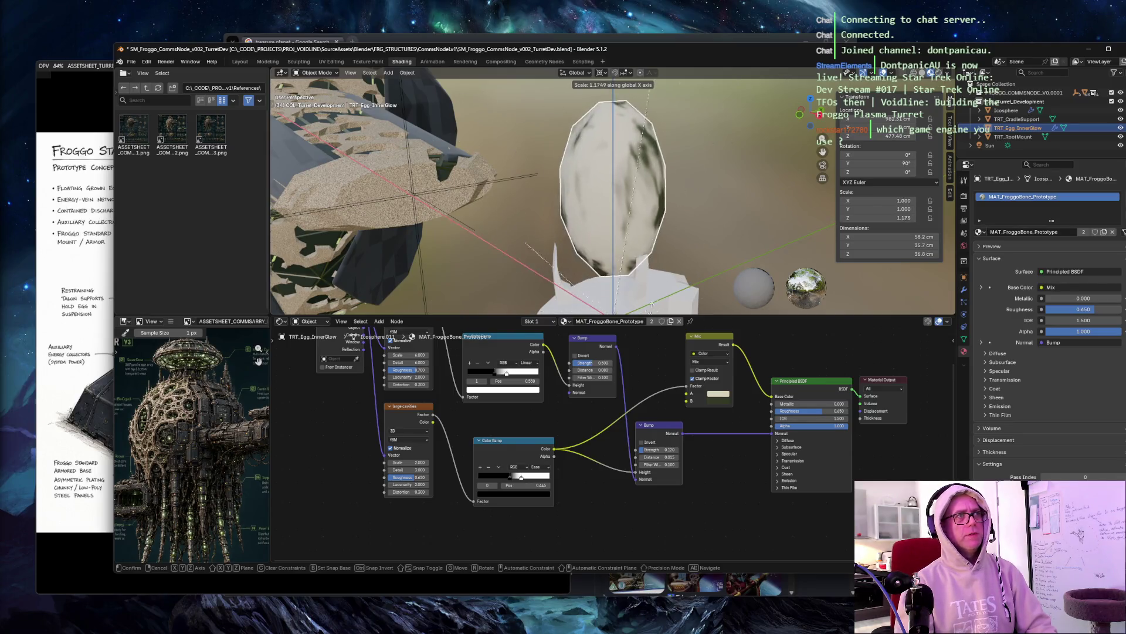
pyautogui.press('y')
pyautogui.press('z')
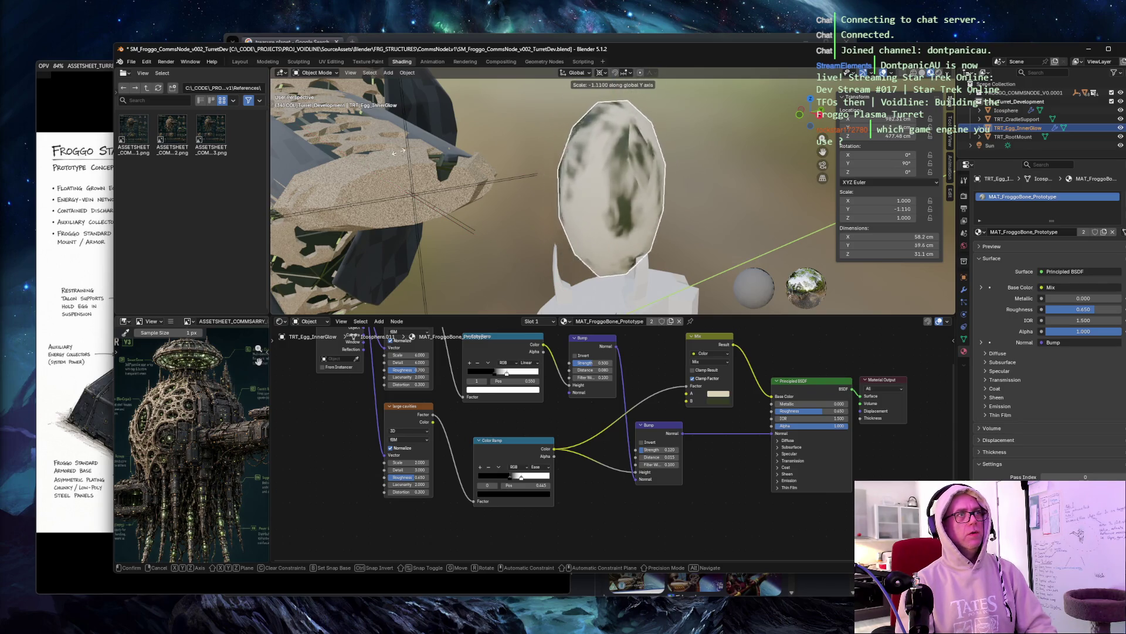
pyautogui.press('z')
pyautogui.press('z')
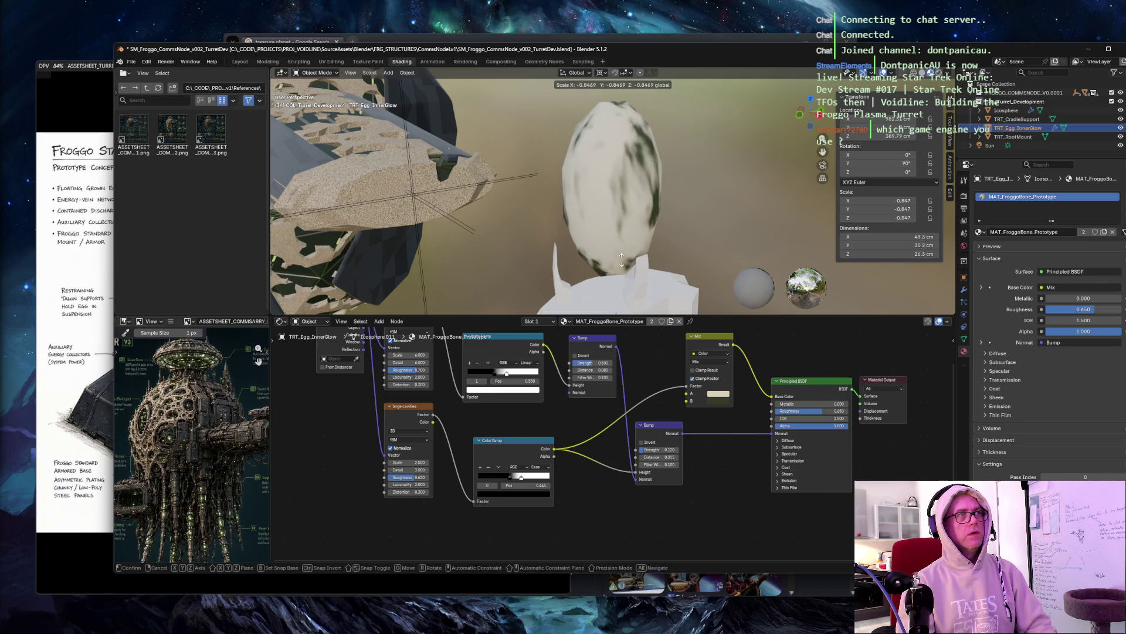
pyautogui.click(722, 183)
pyautogui.hotkey('ctrl', 'z')
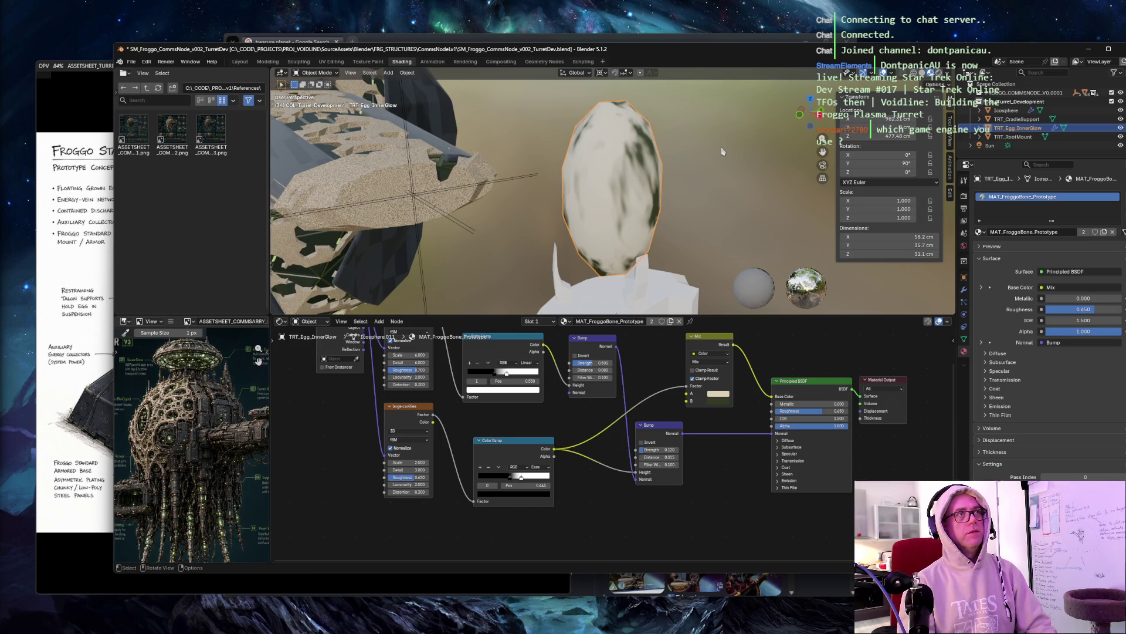
pyautogui.press('ctrl')
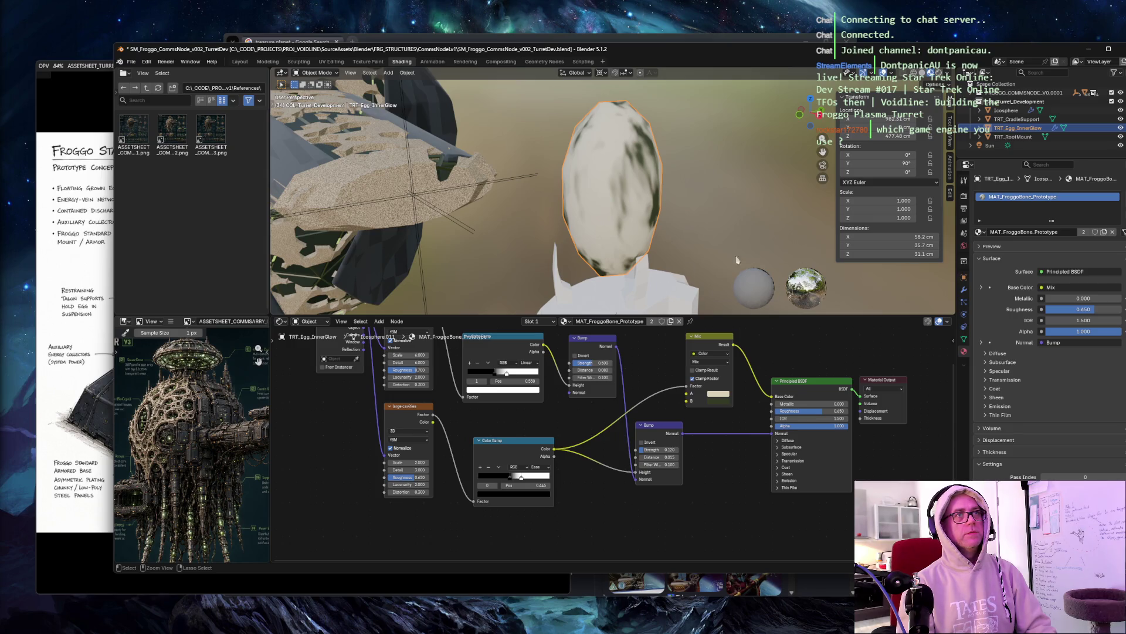
pyautogui.click(727, 150)
pyautogui.press('ctrl')
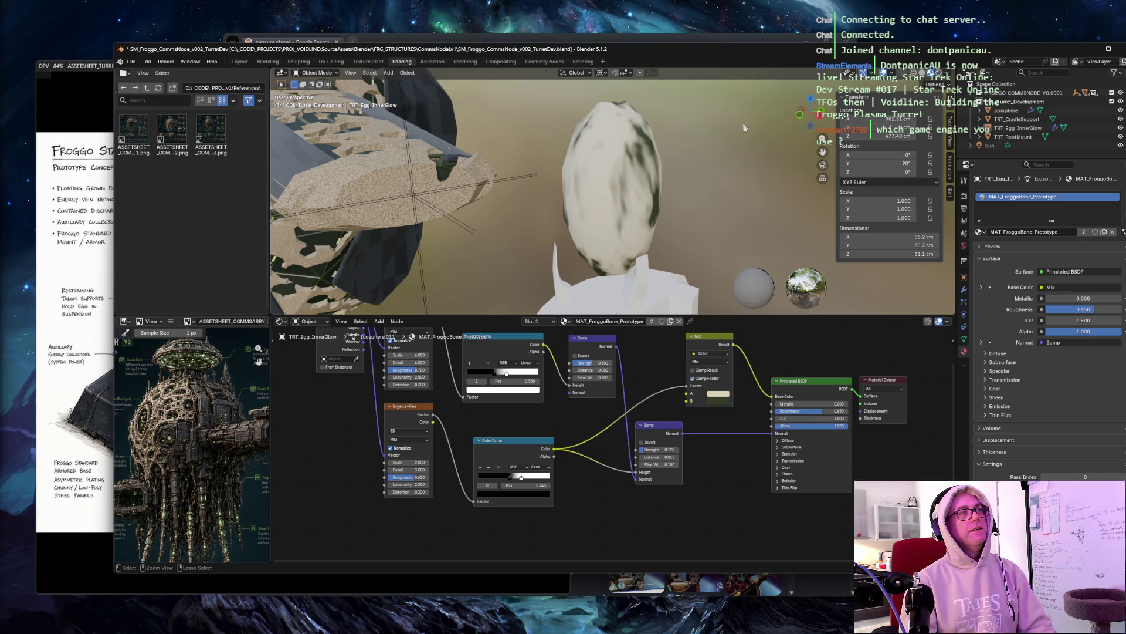
pyautogui.moveTo(744, 127)
pyautogui.mouseDown(button='middle')
pyautogui.moveTo(550, 124)
pyautogui.moveTo(690, 136)
pyautogui.mouseUp(button='middle')
# Step: Scale TRT_Egg_InnerGlow by 0.92, correcting a mistyped 0.82 on the second try
pyautogui.click(610, 124)
pyautogui.press('s')
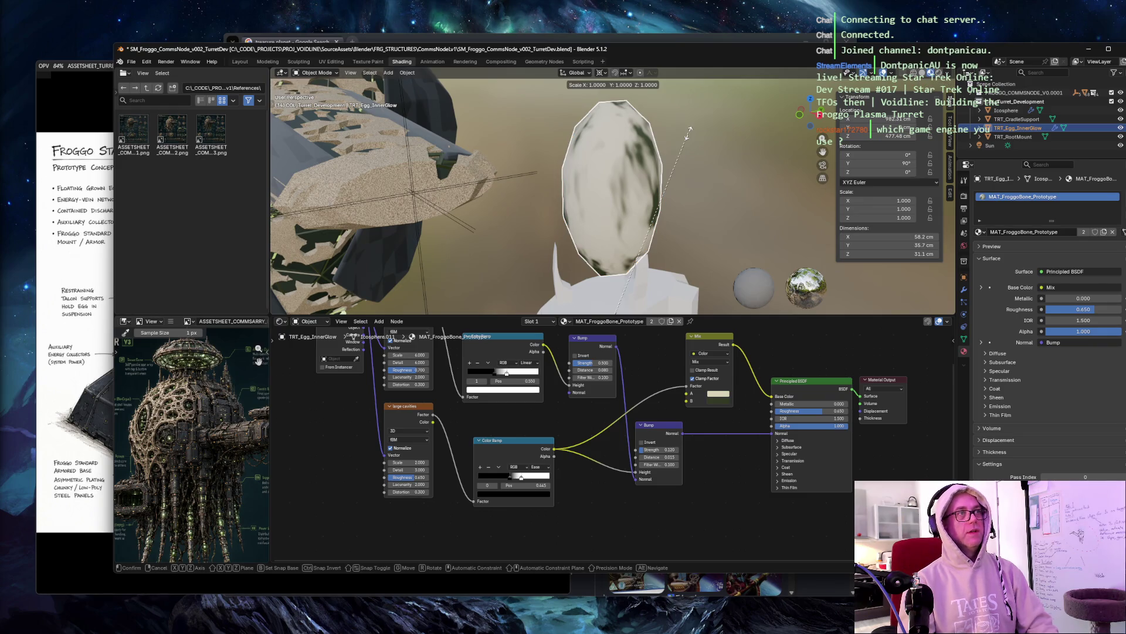
pyautogui.write('.')
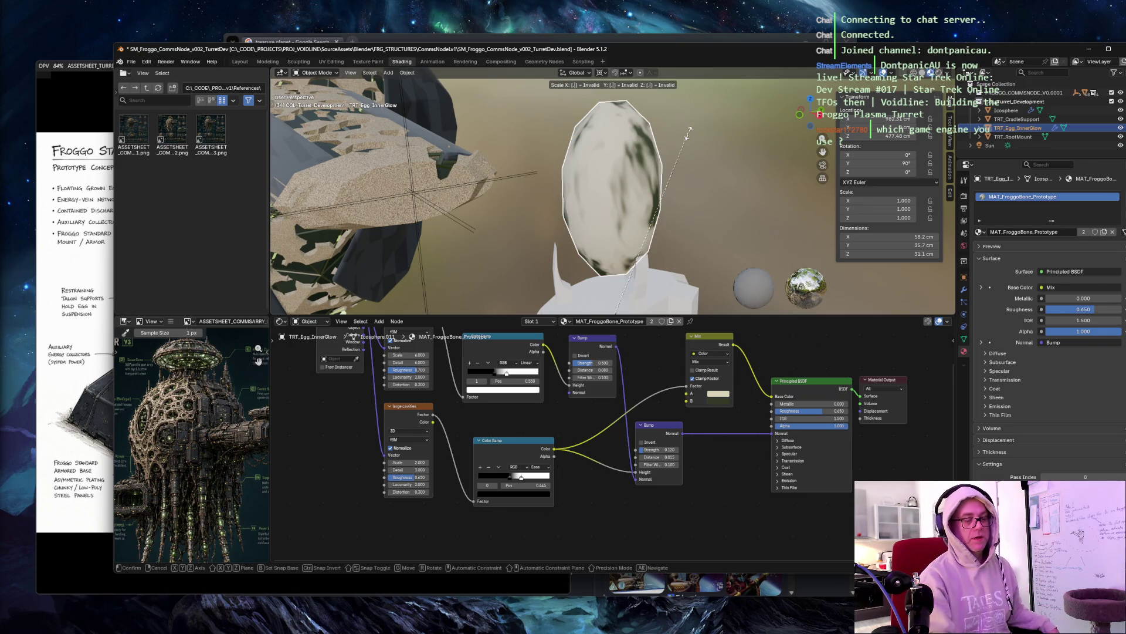
pyautogui.write('92')
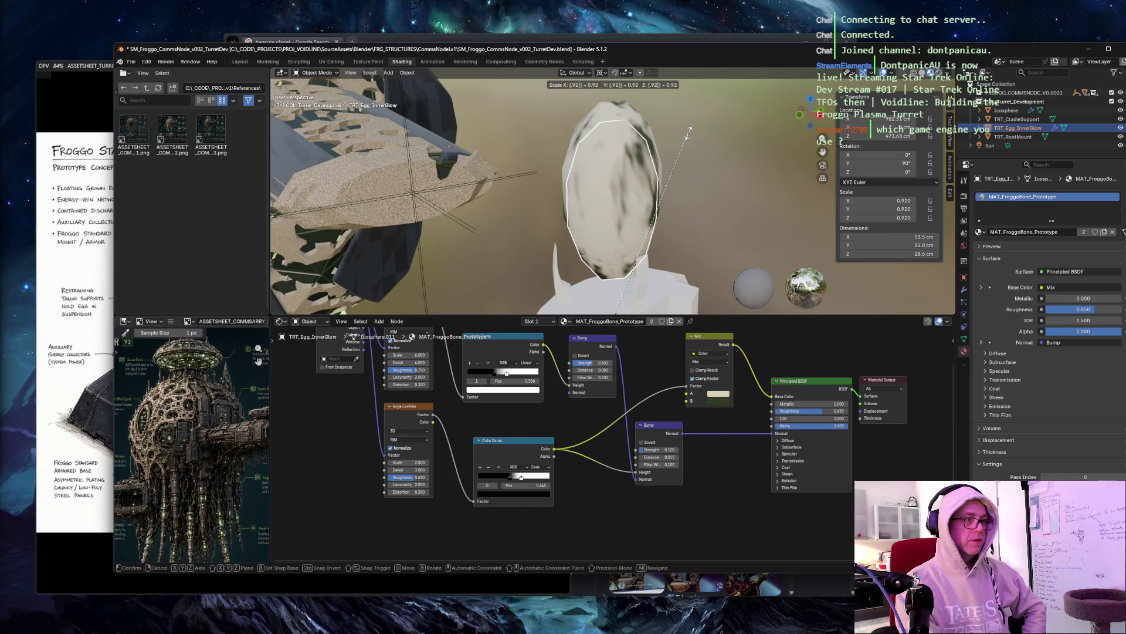
pyautogui.press('Return')
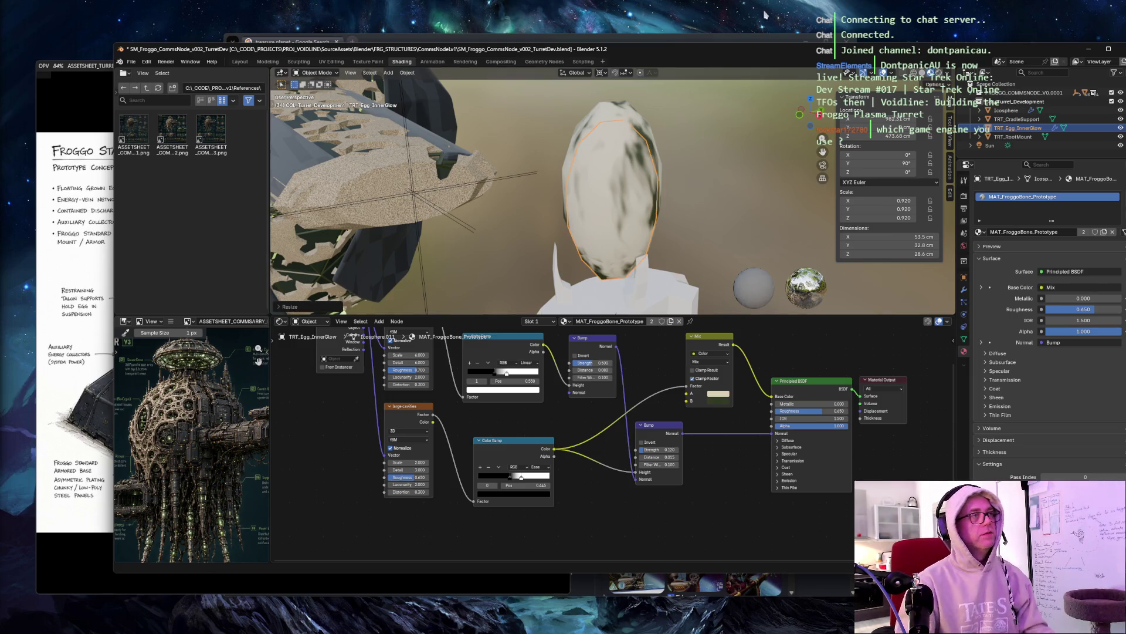
pyautogui.hotkey('ctrl', 'z')
pyautogui.press('s')
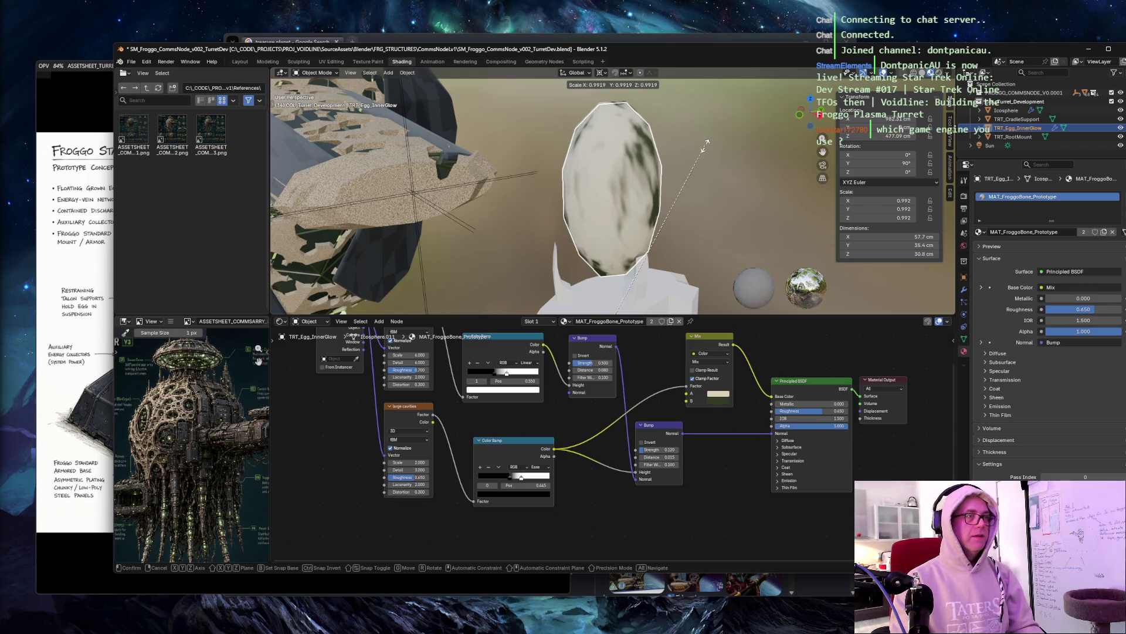
pyautogui.write('.82')
pyautogui.press('BackSpace')
pyautogui.press('BackSpace')
pyautogui.write('92')
pyautogui.press('Return')
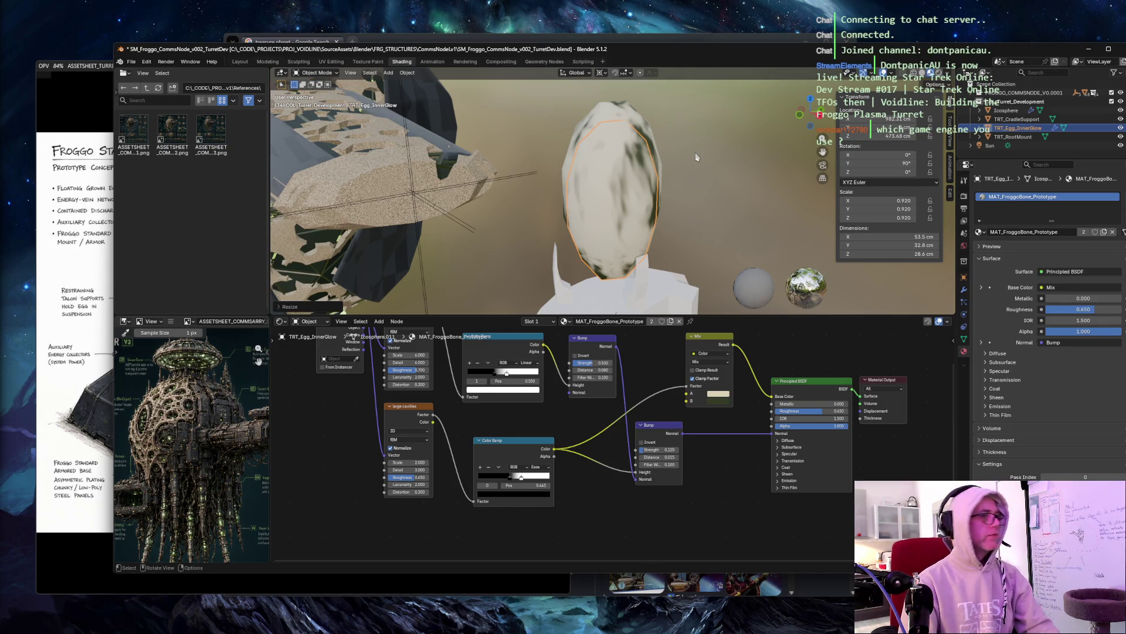
pyautogui.moveTo(731, 162)
pyautogui.mouseDown(button='middle')
pyautogui.moveTo(723, 188)
pyautogui.moveTo(740, 168)
pyautogui.moveTo(686, 188)
pyautogui.mouseUp(button='middle')
# Step: Snap the 3D cursor to the egg, switch to the modelling workspace and raise the inner egg along Z
pyautogui.hotkey('shift', 's')
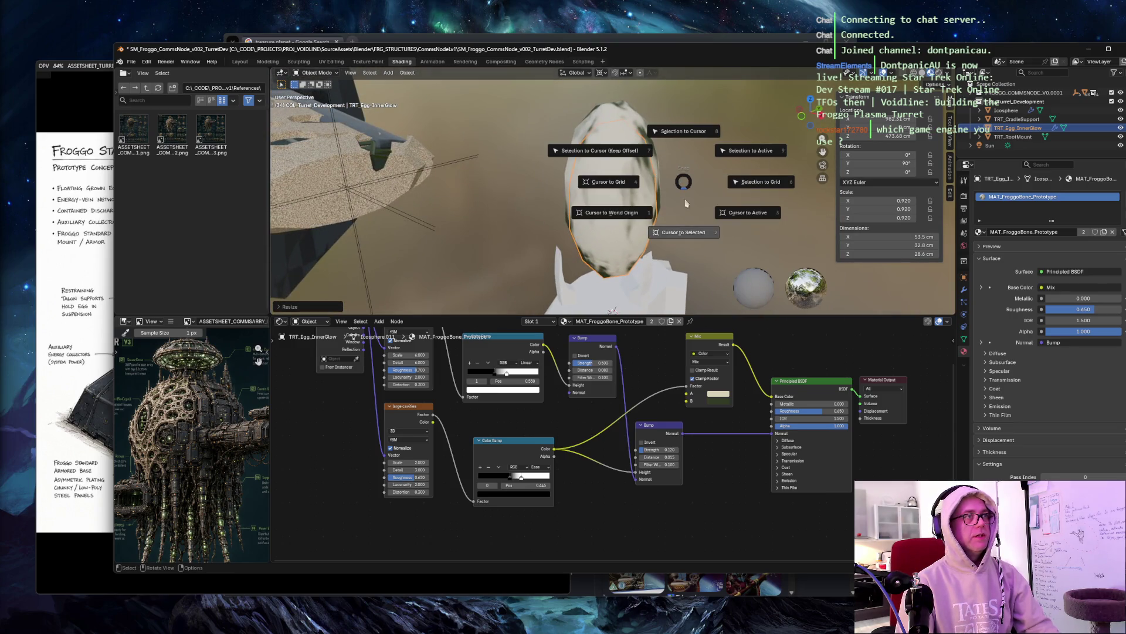
pyautogui.click(684, 233)
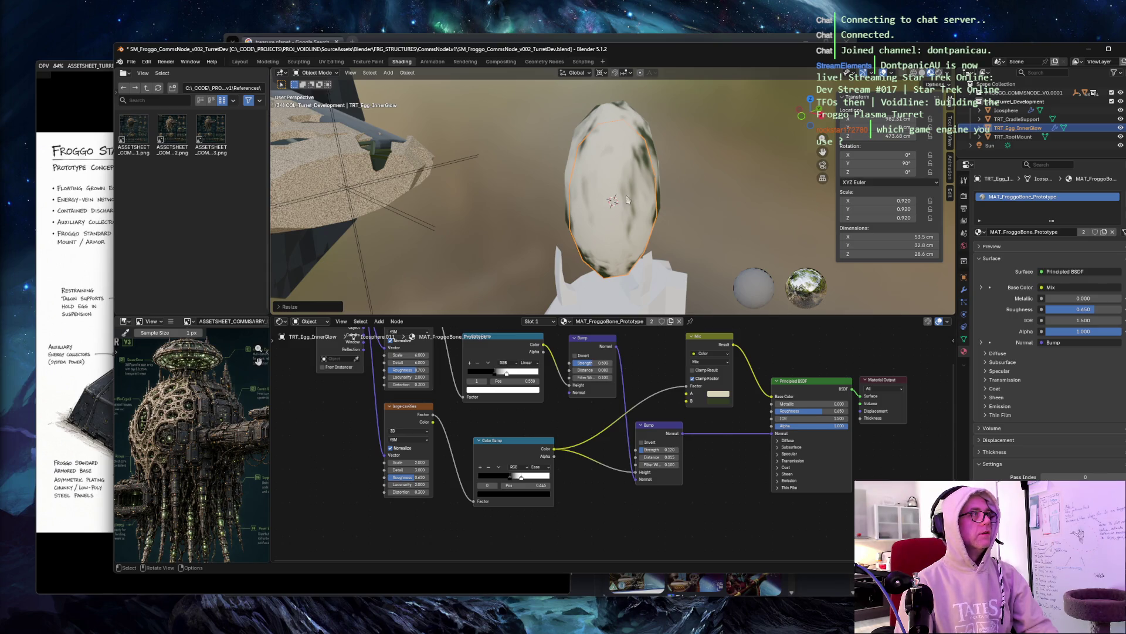
pyautogui.moveTo(711, 172)
pyautogui.mouseDown(button='middle')
pyautogui.moveTo(733, 158)
pyautogui.moveTo(719, 170)
pyautogui.mouseUp(button='middle')
pyautogui.click(244, 63)
pyautogui.moveTo(674, 200); pyautogui.dragTo(685, 190, button='middle')
pyautogui.moveTo(537, 196); pyautogui.dragTo(540, 178)
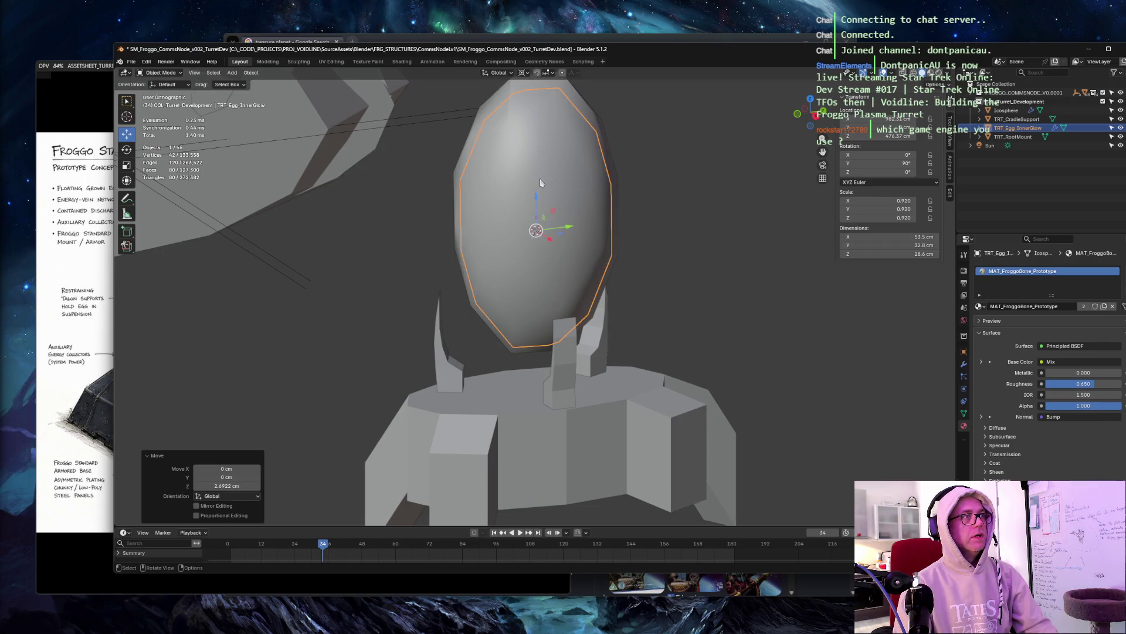
# Step: Snap the cursor to the outer Icosphere's centre and snap TRT_Egg_InnerGlow onto it
pyautogui.click(508, 95)
pyautogui.hotkey('shift', 's')
pyautogui.click(706, 246)
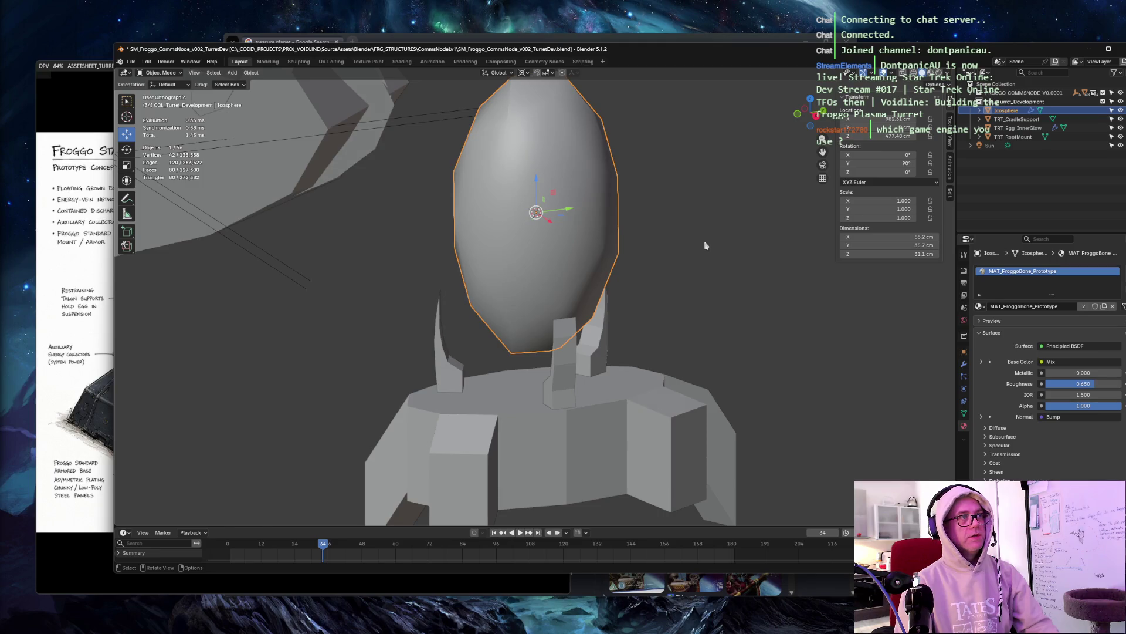
pyautogui.click(1034, 130)
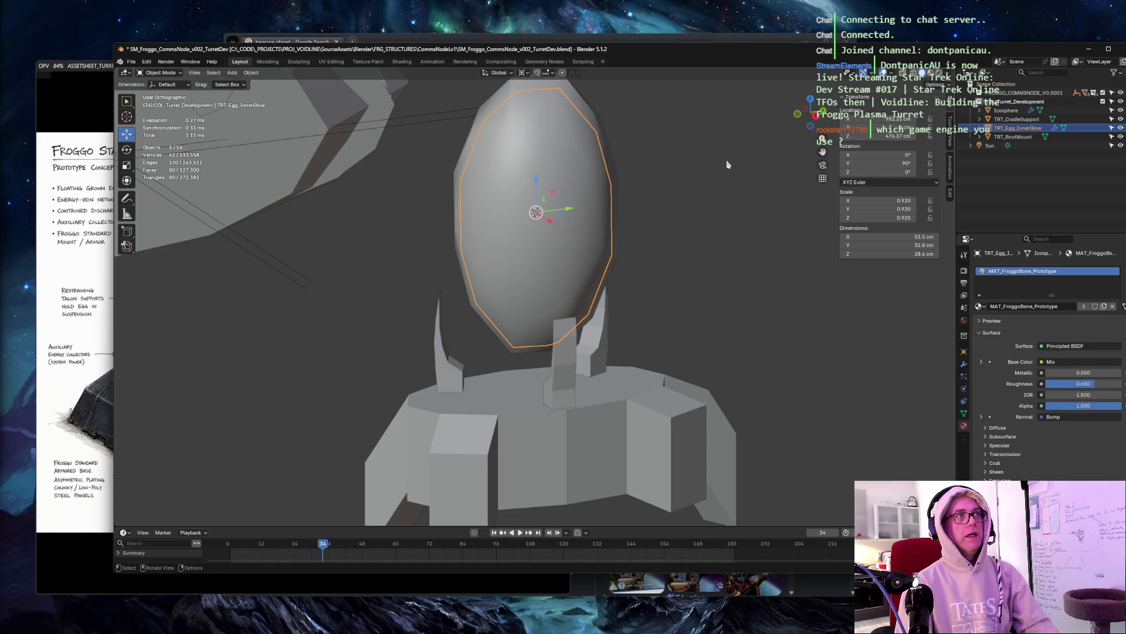
pyautogui.hotkey('shift', 's')
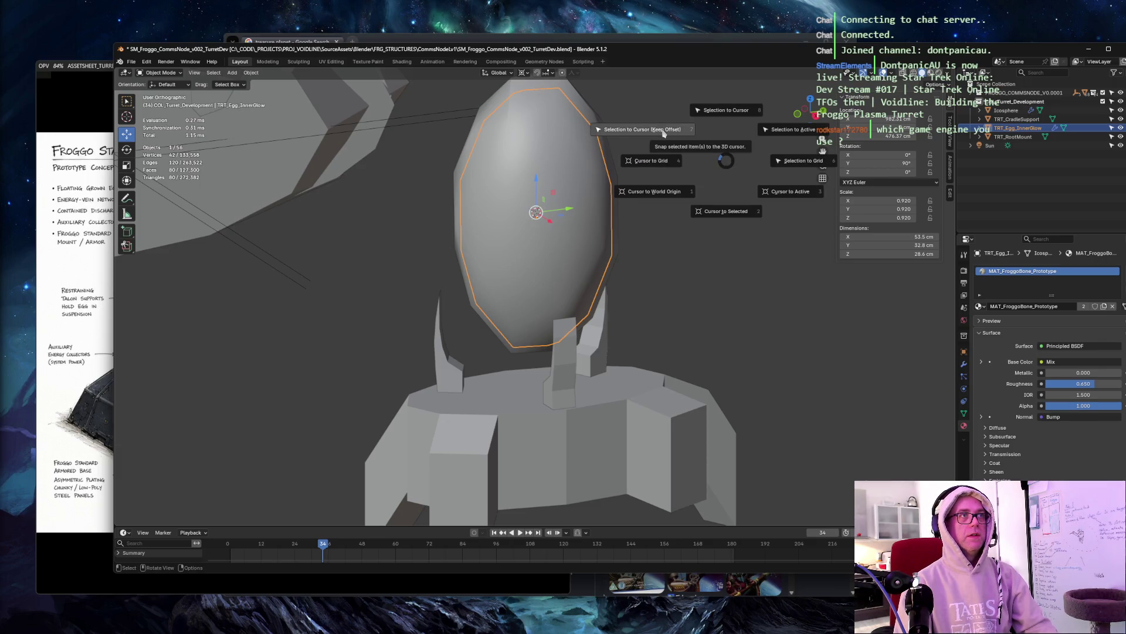
pyautogui.click(726, 111)
pyautogui.moveTo(726, 117)
pyautogui.mouseDown(button='middle')
pyautogui.moveTo(682, 119)
pyautogui.moveTo(715, 138)
pyautogui.mouseUp(button='middle')
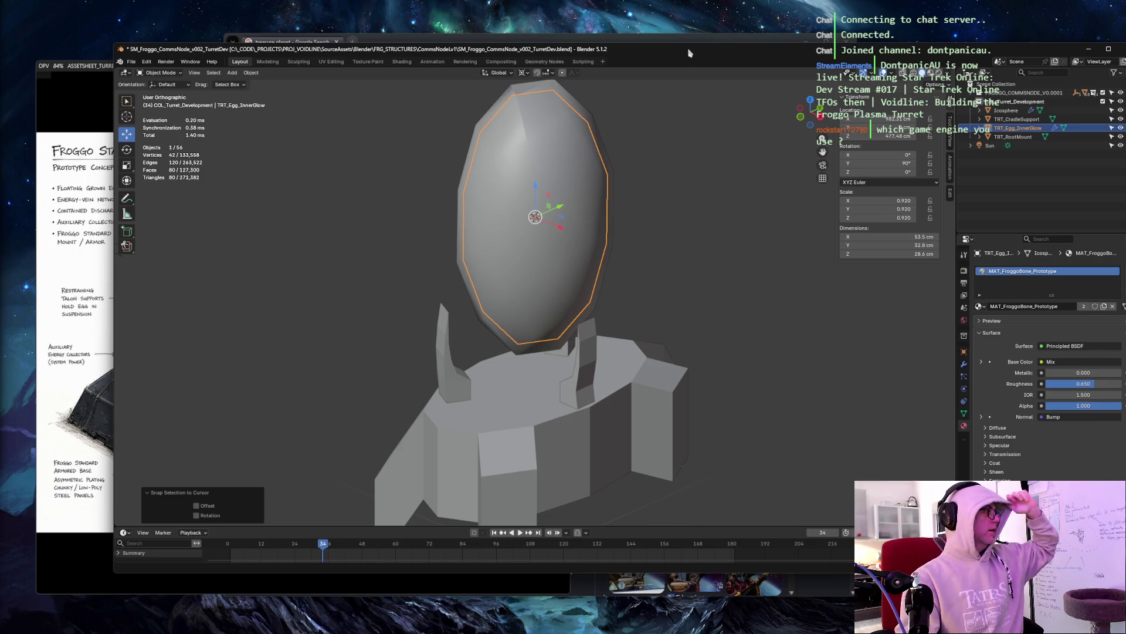
pyautogui.click(404, 62)
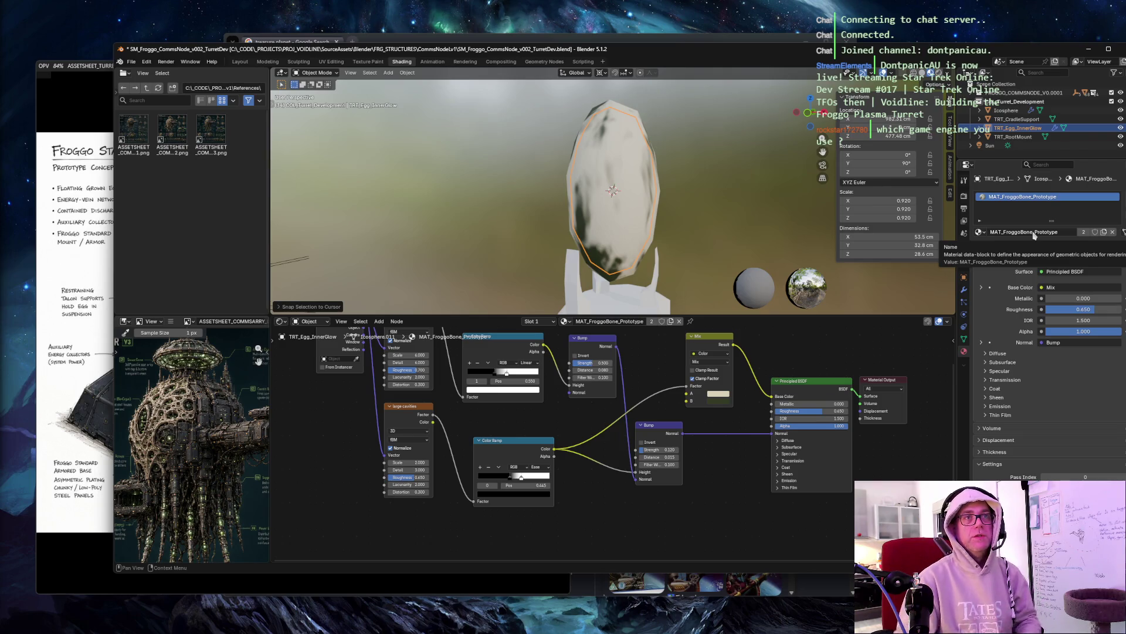
# Step: Make the inner egg's material single-user and rename the copy MAT_Froggo_InnerGlow
pyautogui.click(1084, 232)
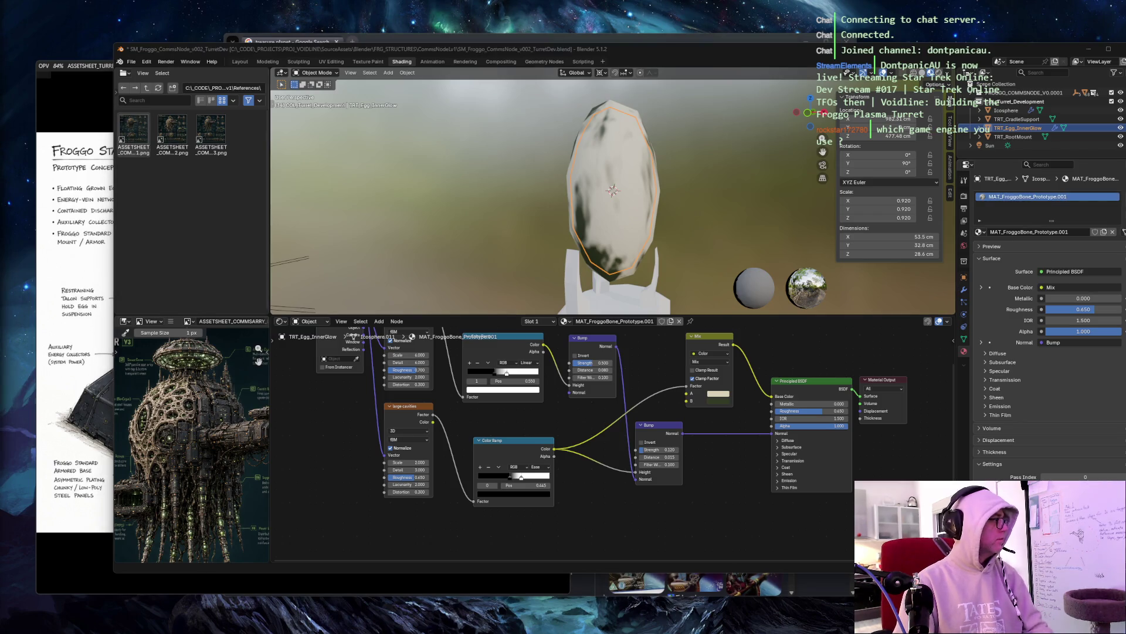
pyautogui.click(1033, 232)
pyautogui.write('MAT_Froggo_InnerGlow')
pyautogui.press('Return')
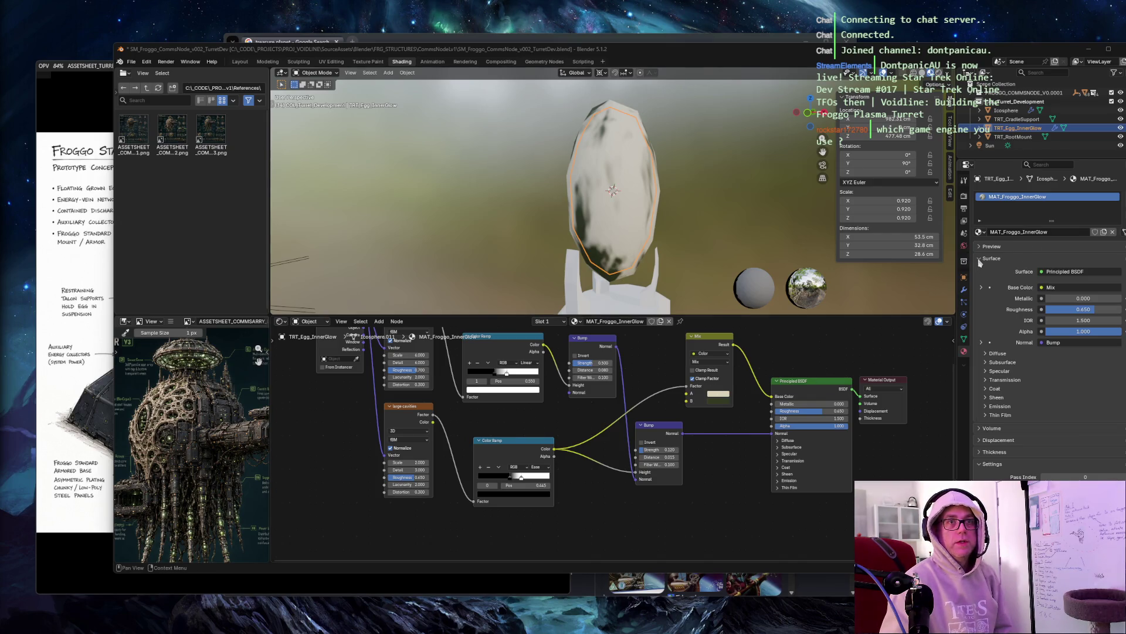
pyautogui.moveTo(787, 347); pyautogui.dragTo(794, 399, button='middle')
pyautogui.click(897, 5)
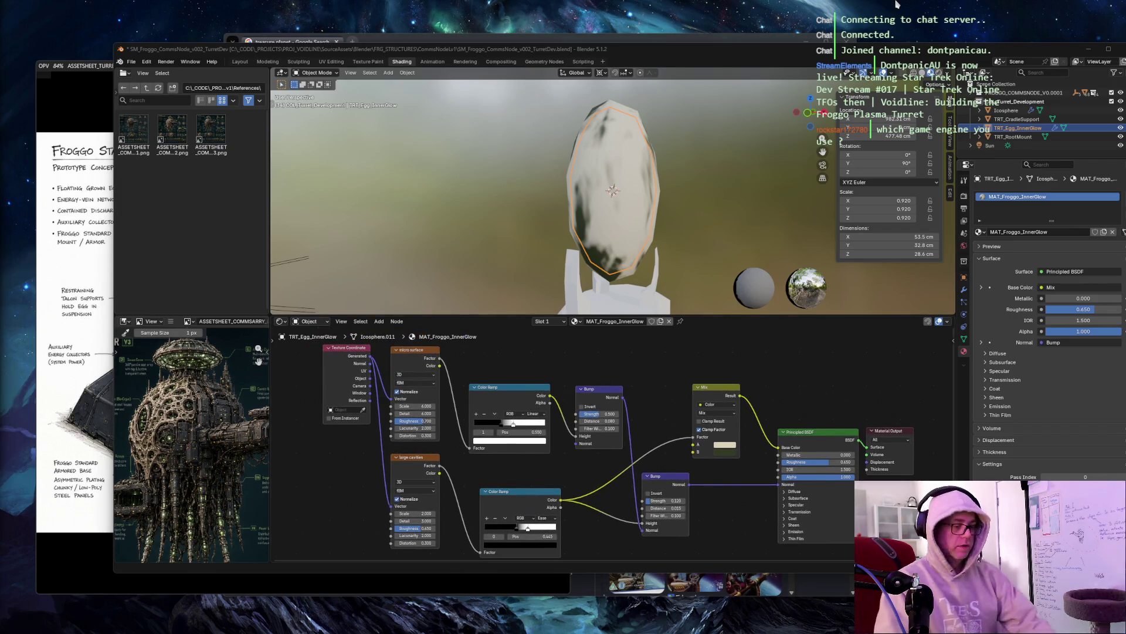
pyautogui.press('super+shift+s')
pyautogui.moveTo(95, 24)
pyautogui.mouseDown()
pyautogui.moveTo(874, 502)
pyautogui.moveTo(1116, 584)
pyautogui.mouseUp()
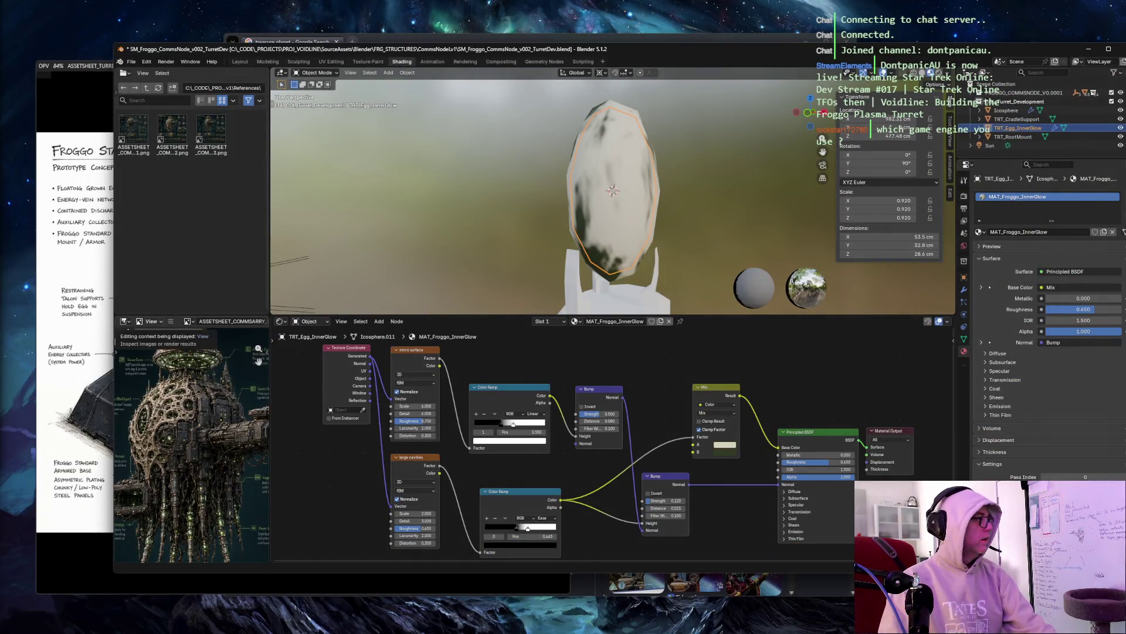
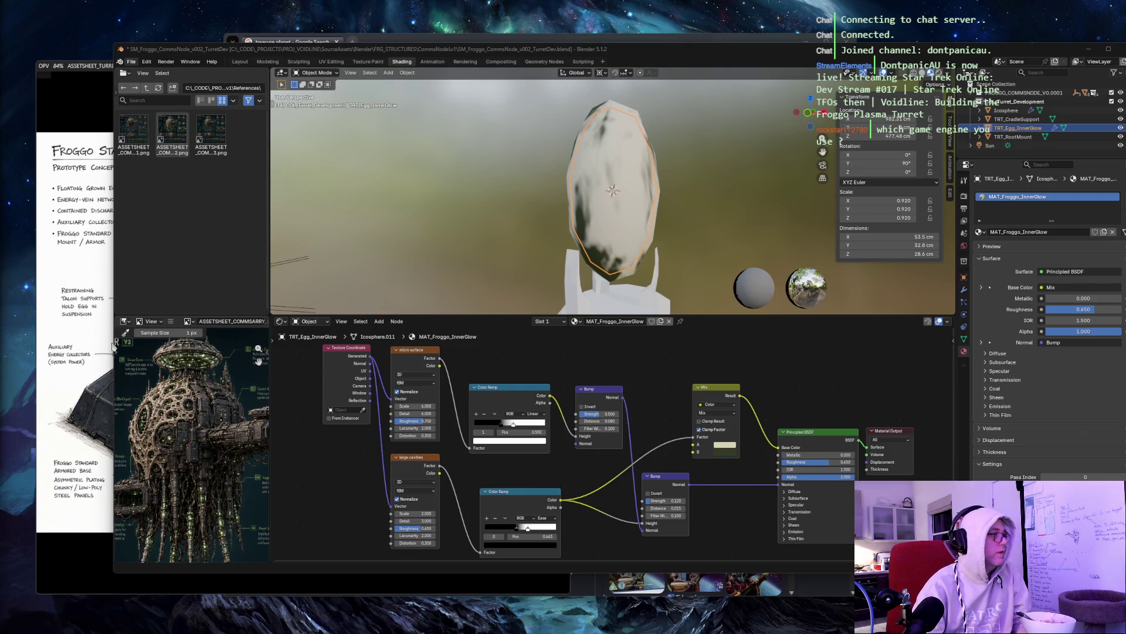
# Step: Open YouTube's home page in a new Chrome tab and widen the browser window
pyautogui.click(352, 41)
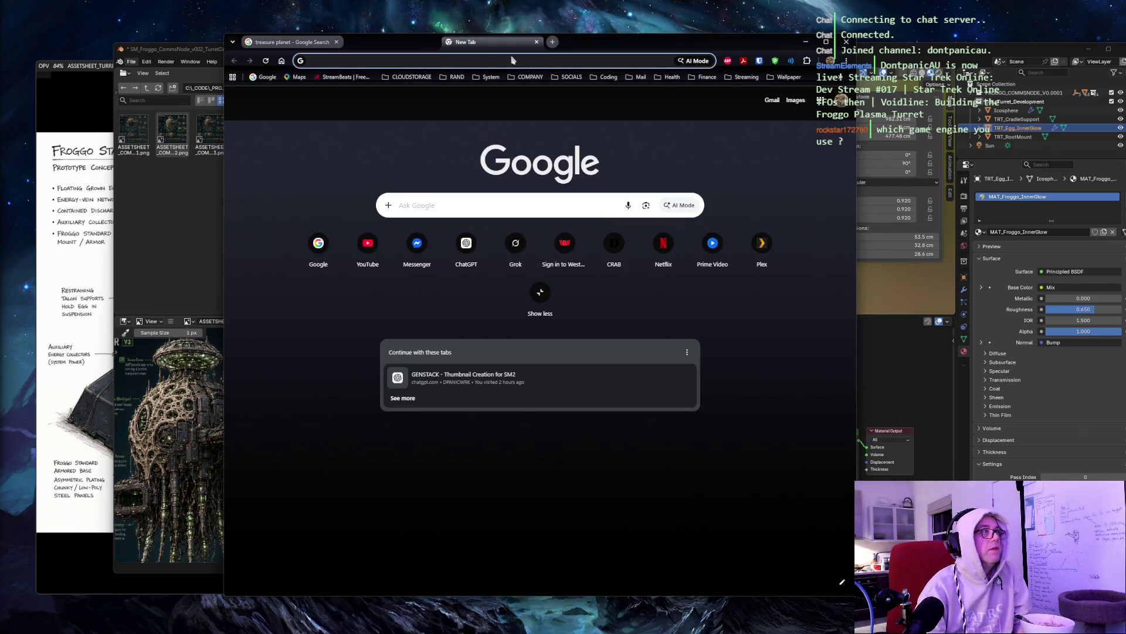
pyautogui.click(367, 243)
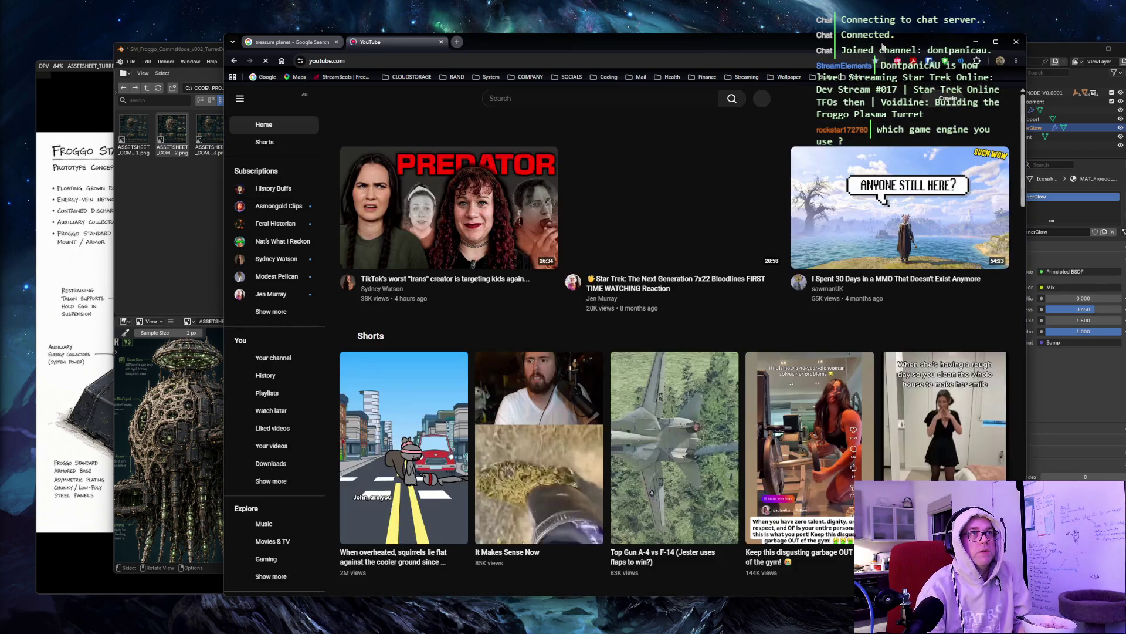
pyautogui.moveTo(859, 294); pyautogui.dragTo(968, 306)
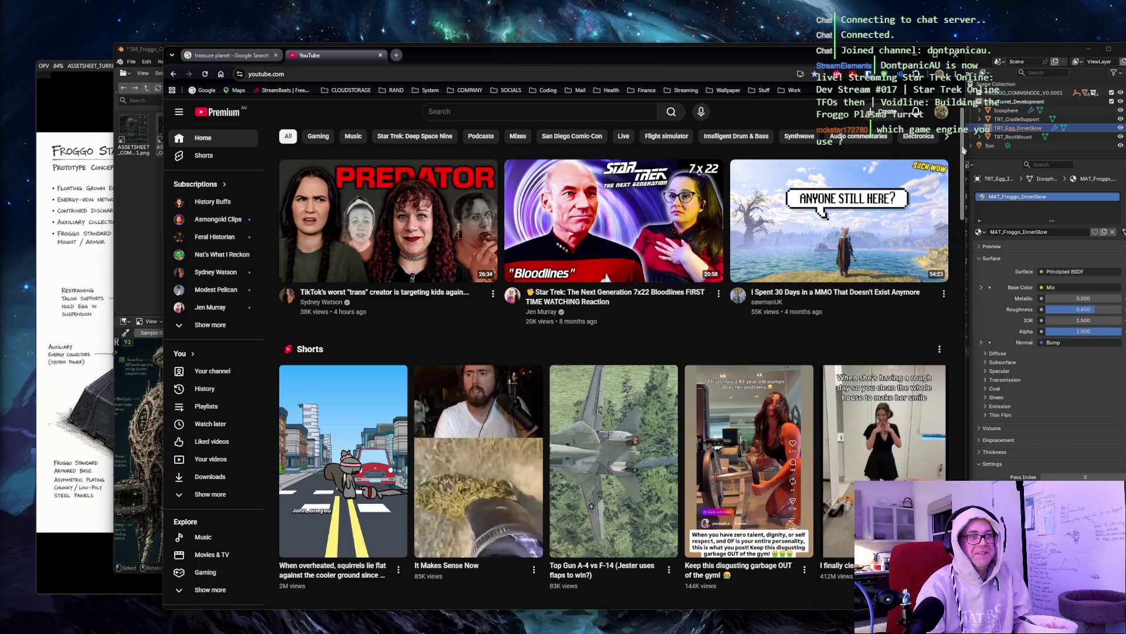
pyautogui.scroll(-6, 963, 151)
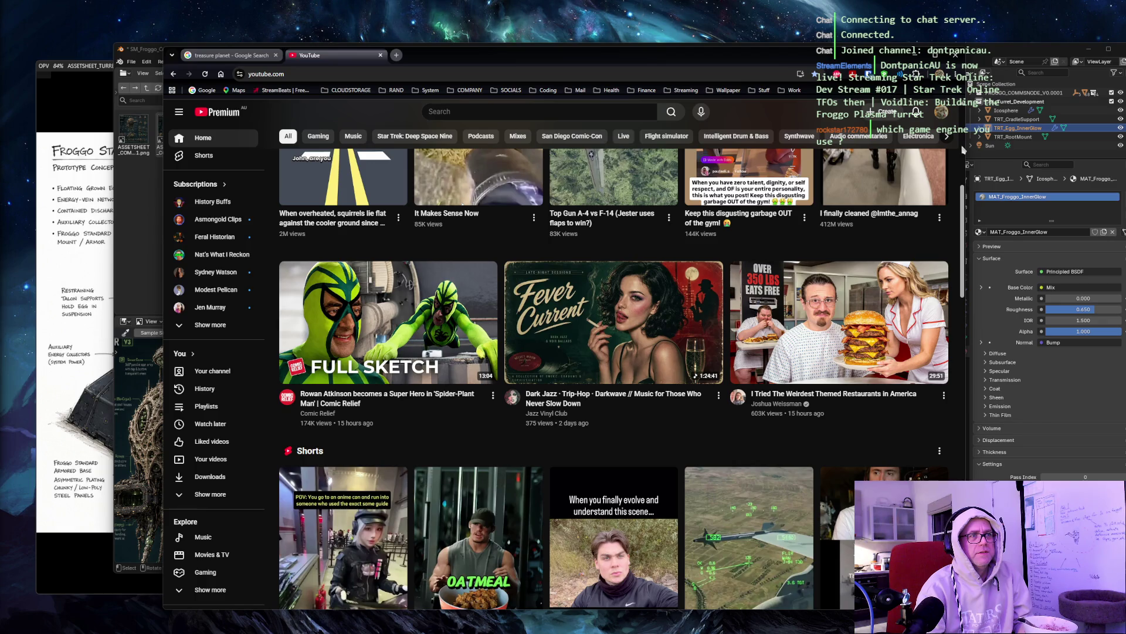
pyautogui.scroll(-5, 962, 150)
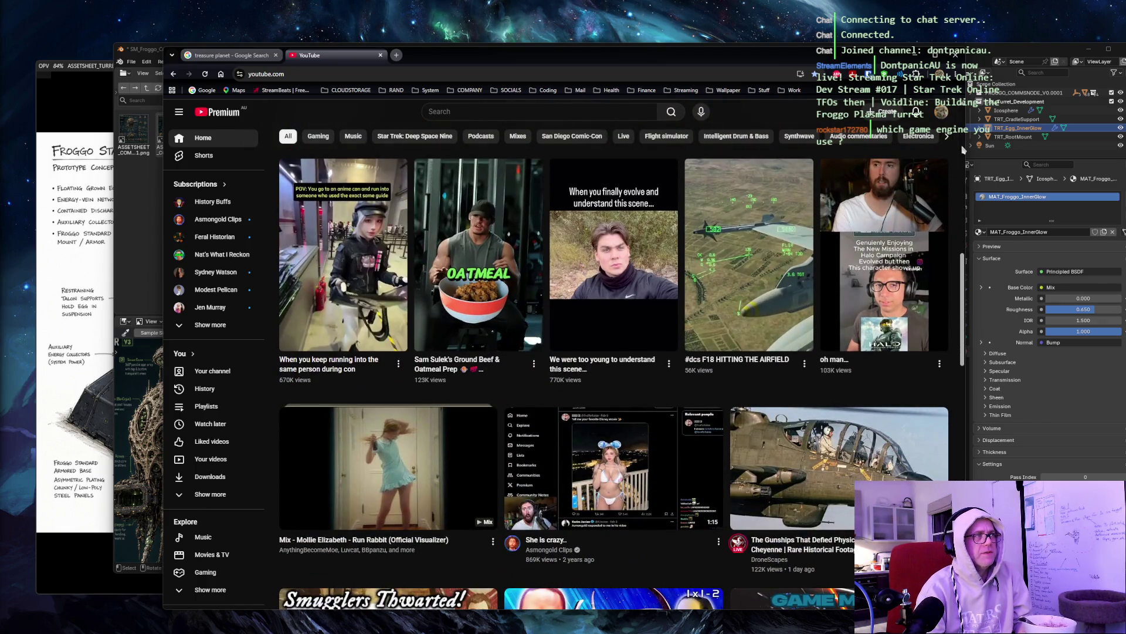
pyautogui.scroll(-2, 962, 150)
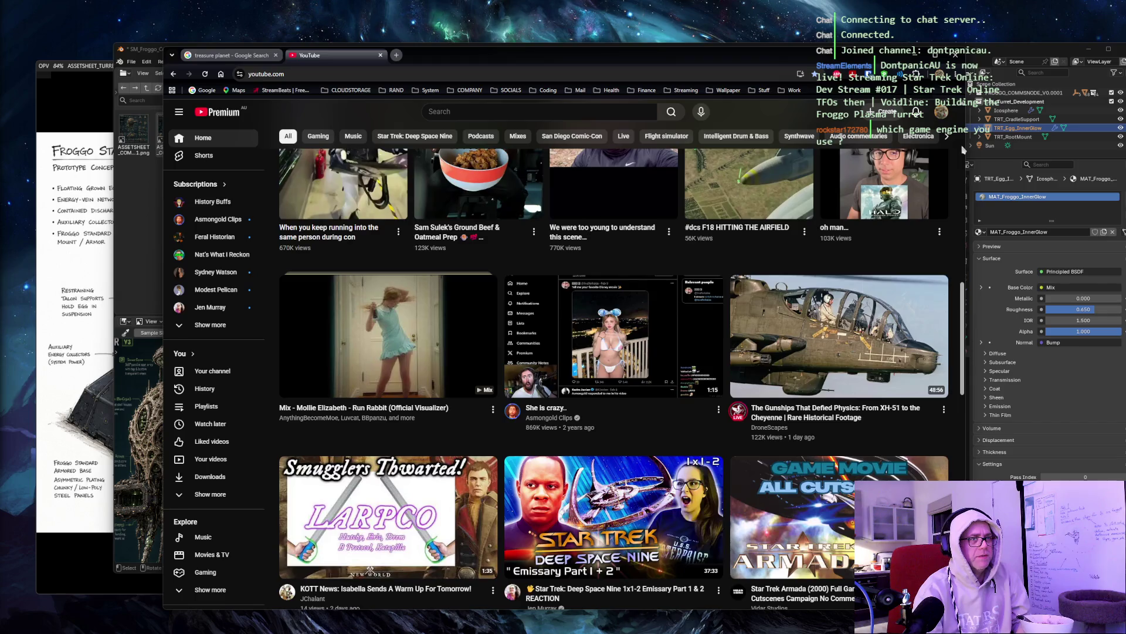
pyautogui.scroll(-3, 962, 150)
pyautogui.scroll(-2, 962, 150)
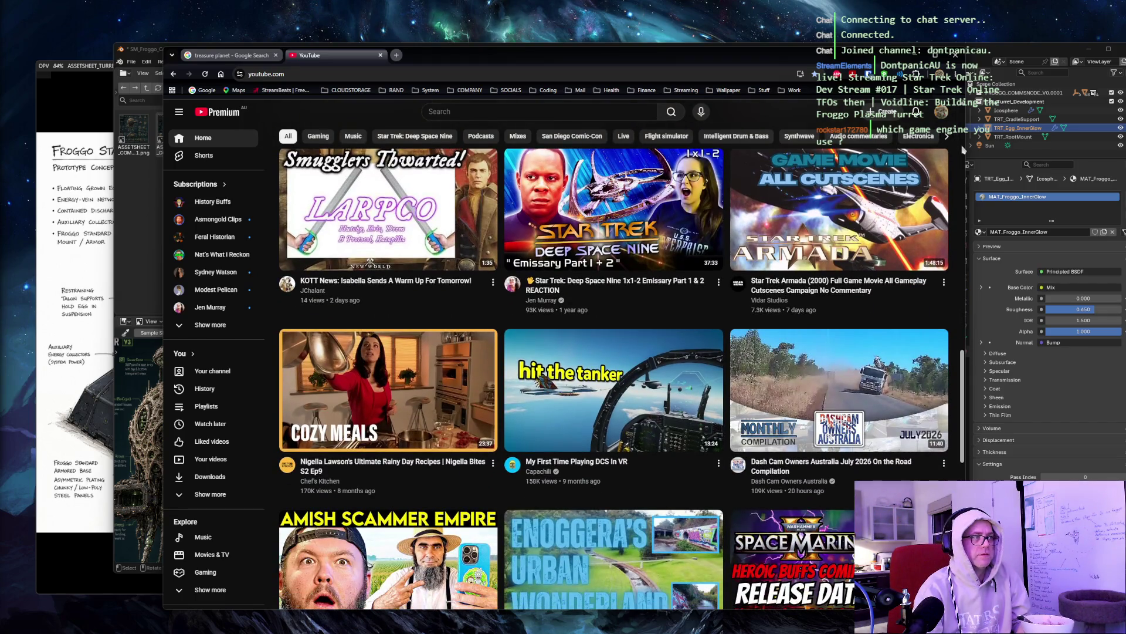
pyautogui.moveTo(893, 192)
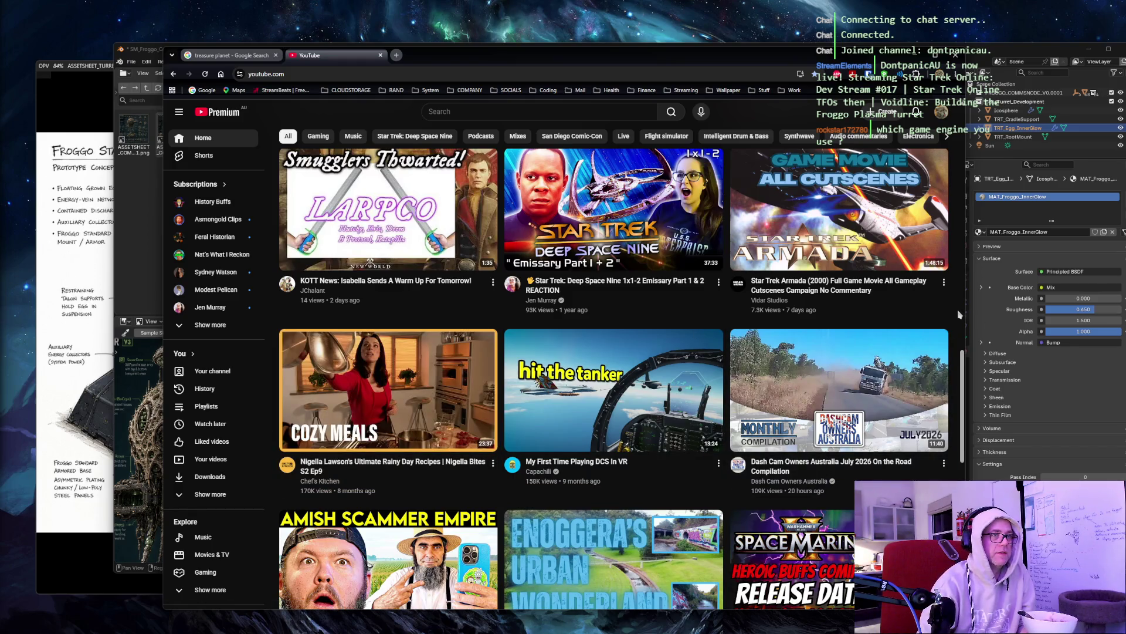
pyautogui.scroll(-3, 958, 314)
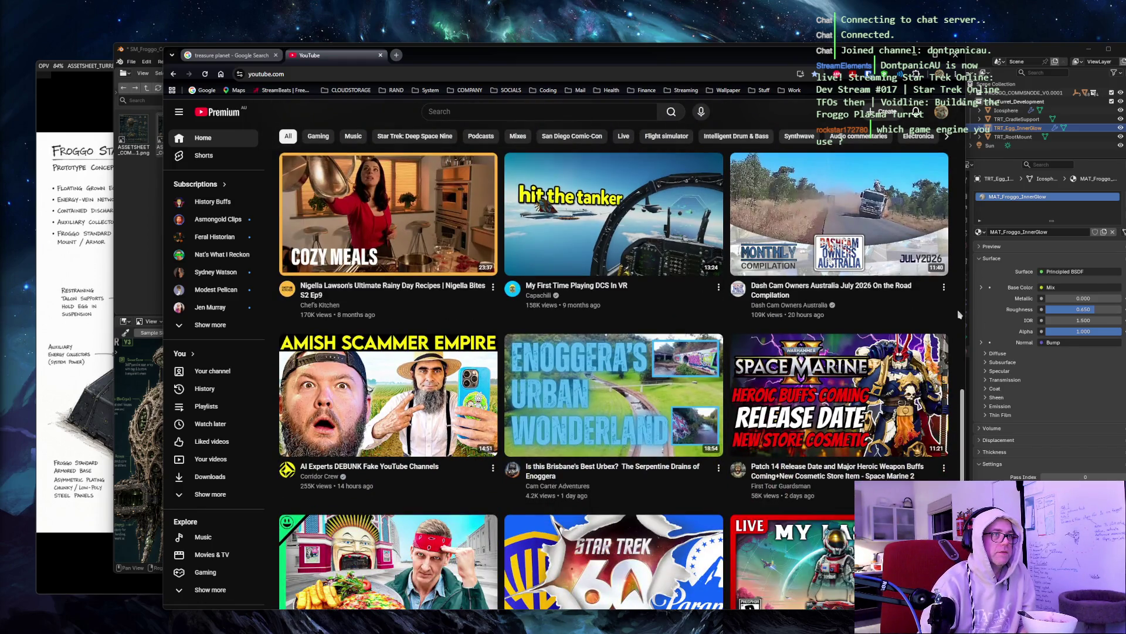
pyautogui.scroll(-4, 958, 315)
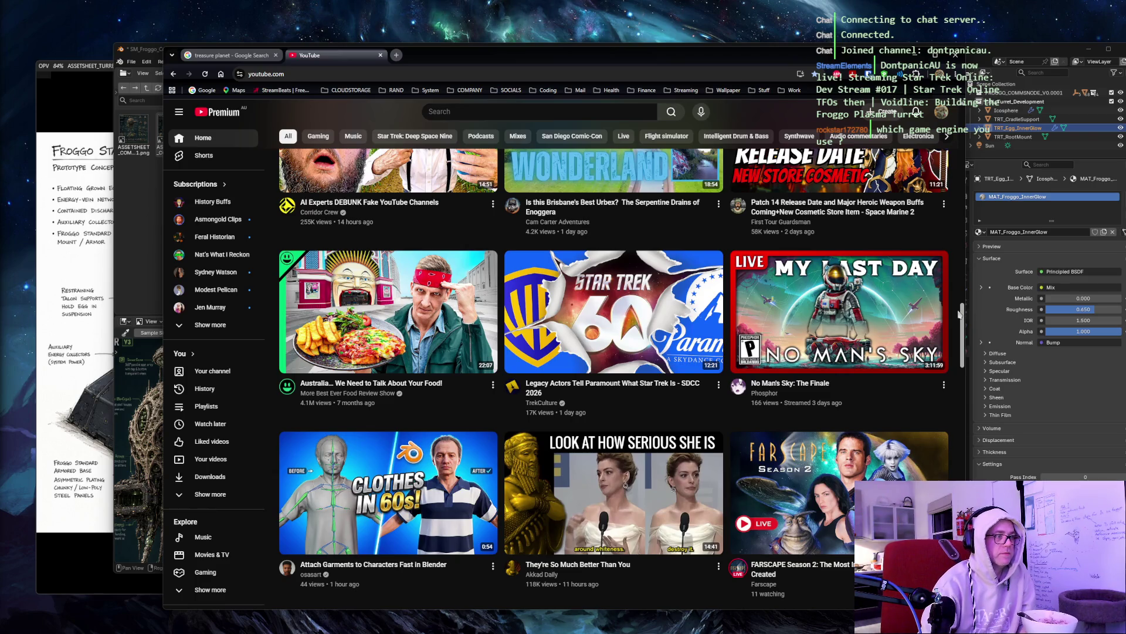
pyautogui.moveTo(622, 493)
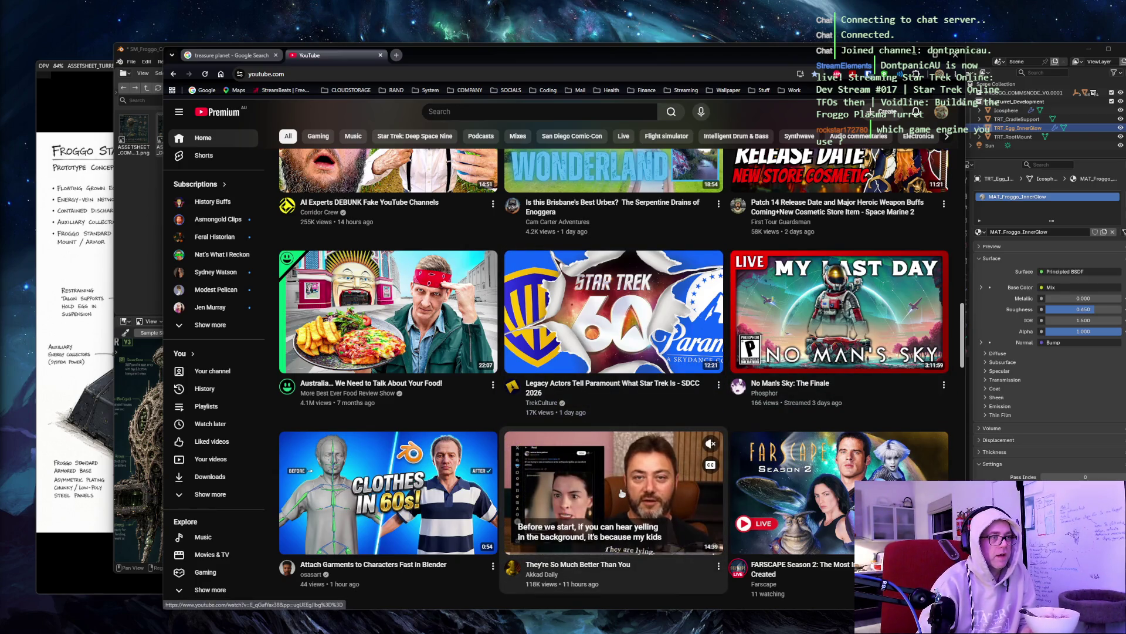
pyautogui.scroll(-2, 960, 309)
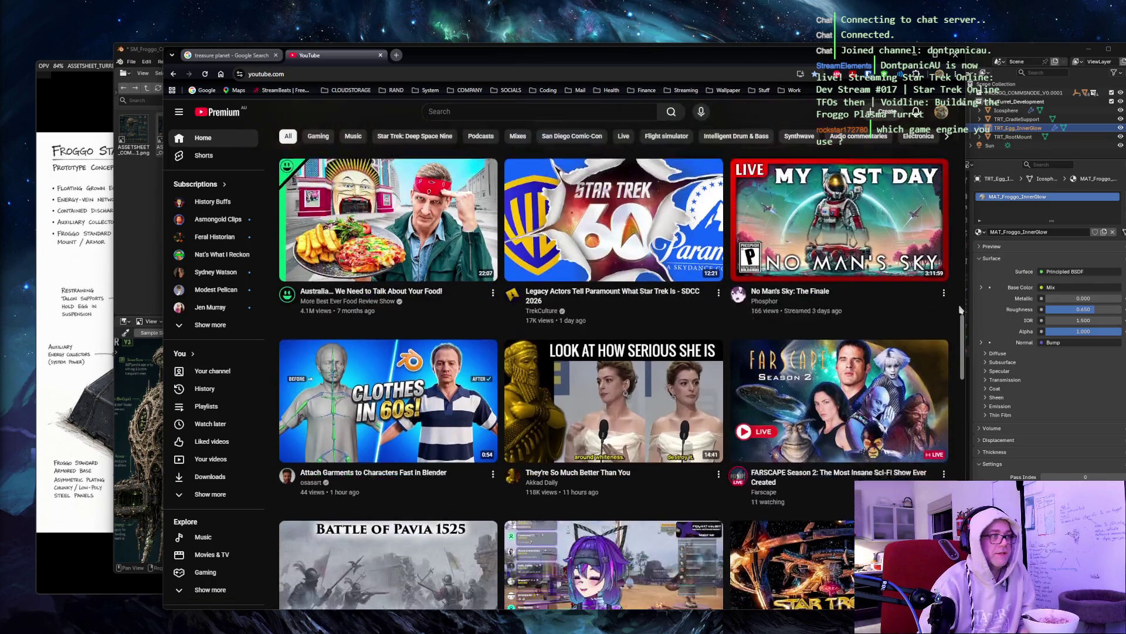
pyautogui.scroll(-2, 961, 310)
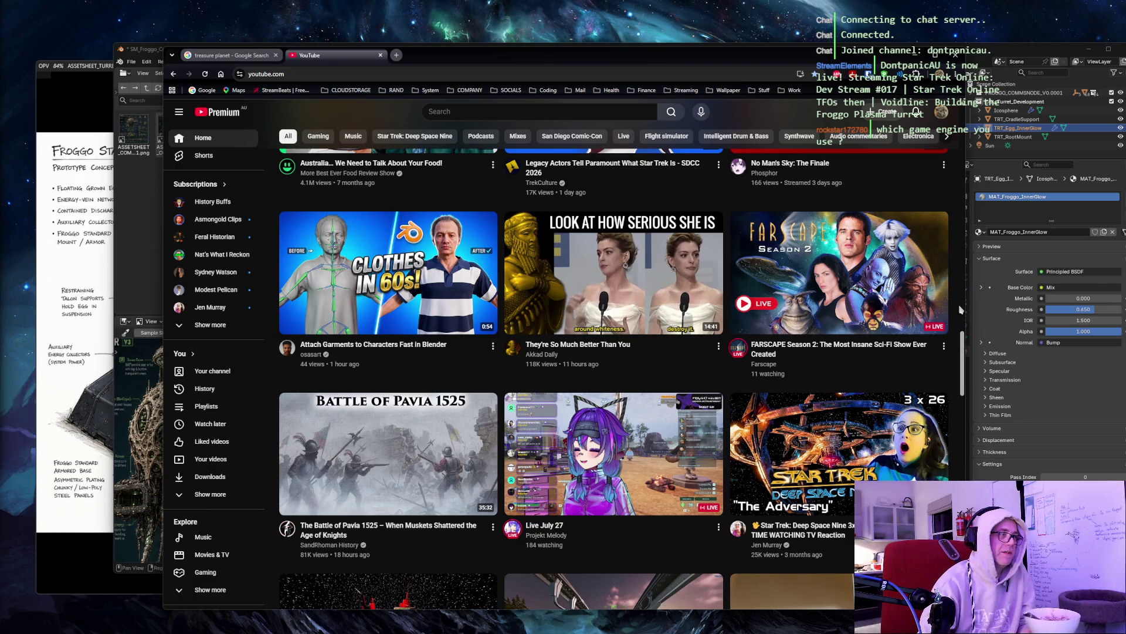
pyautogui.scroll(-6, 961, 309)
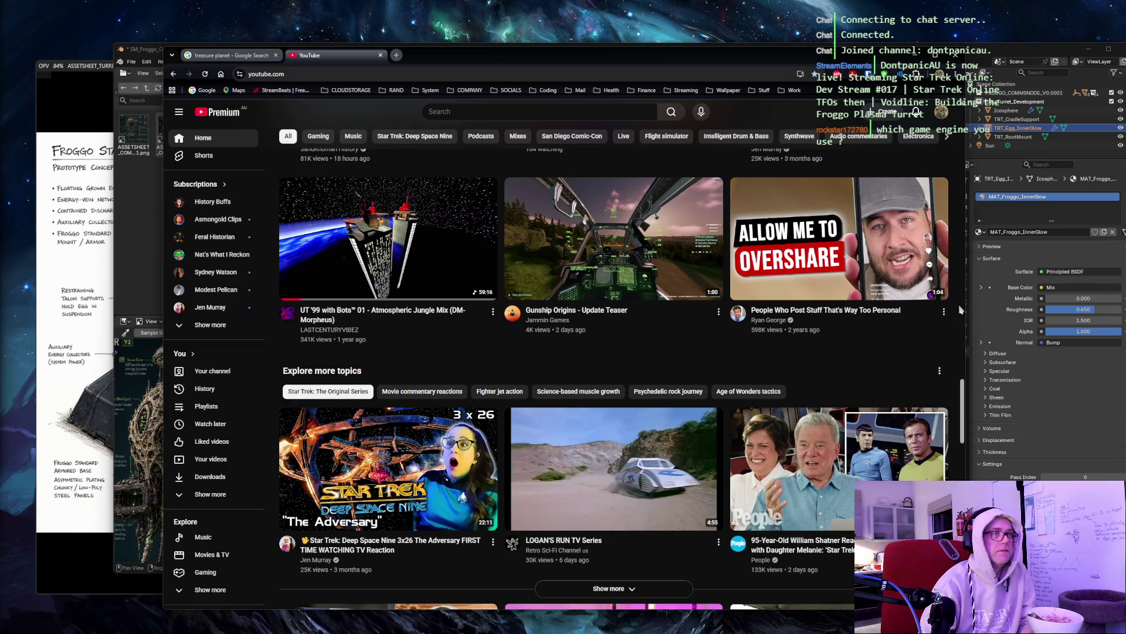
pyautogui.scroll(-4, 961, 309)
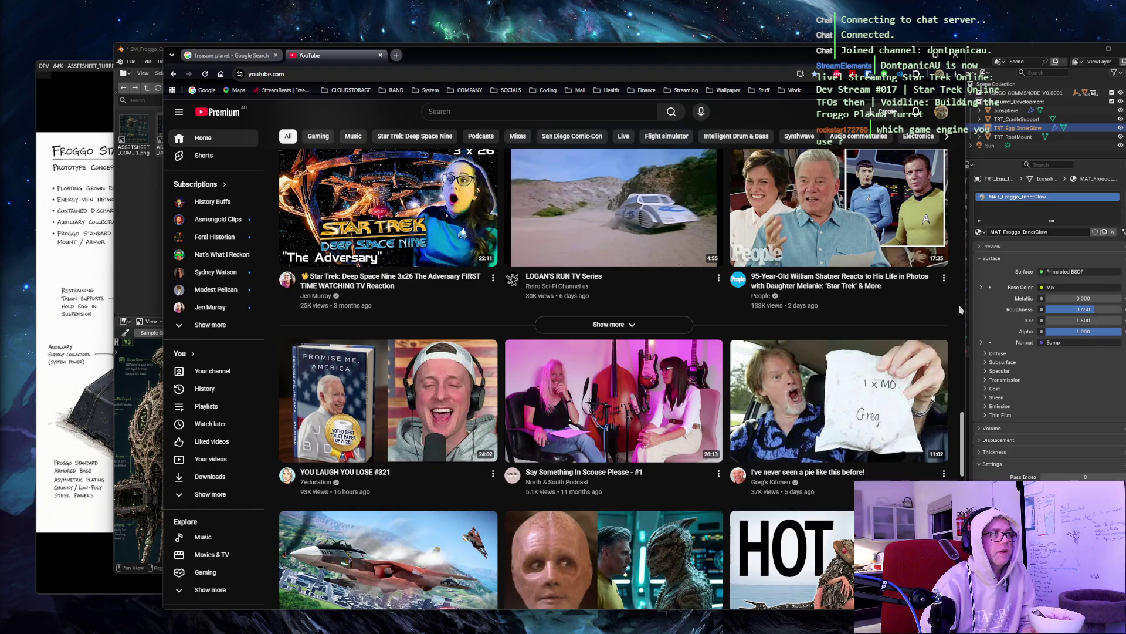
pyautogui.scroll(4, 961, 310)
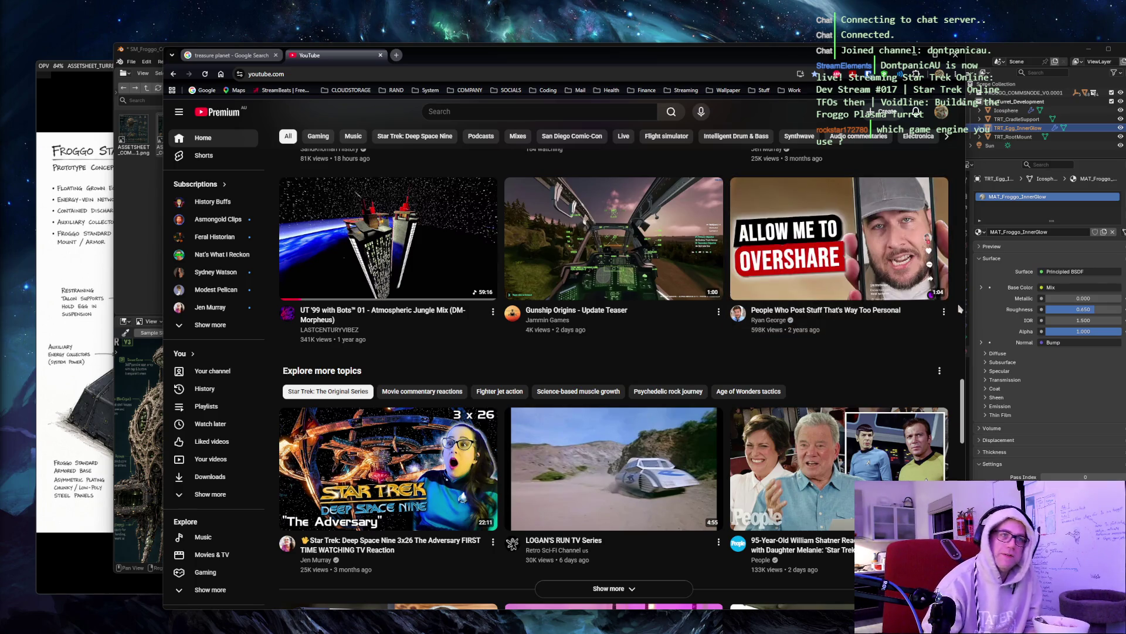
pyautogui.scroll(-7, 959, 308)
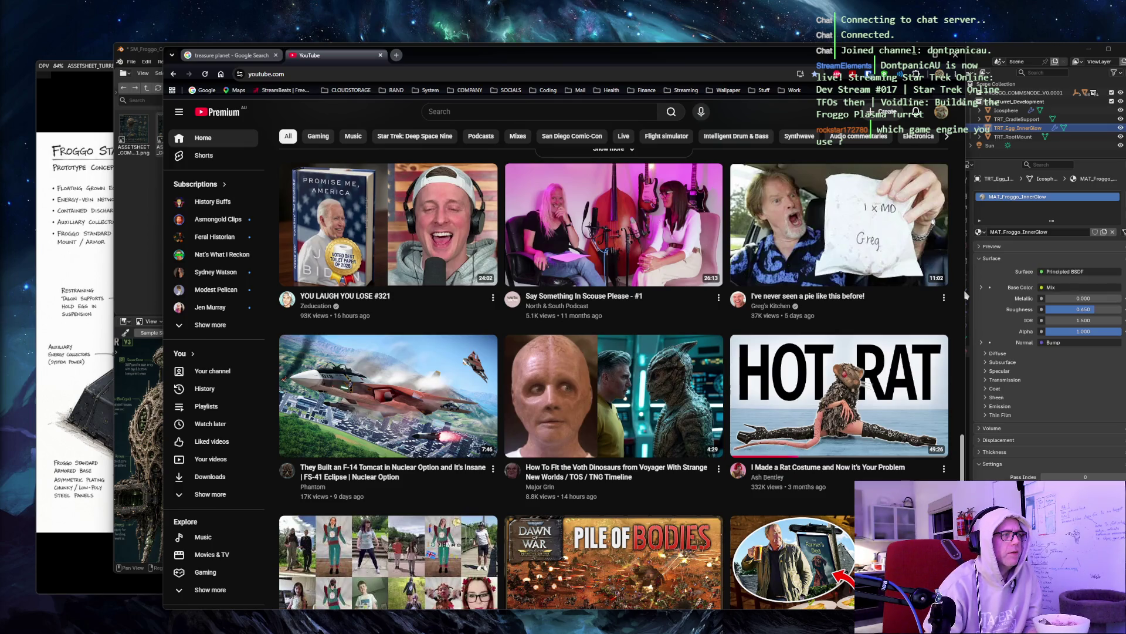
pyautogui.scroll(-6, 966, 295)
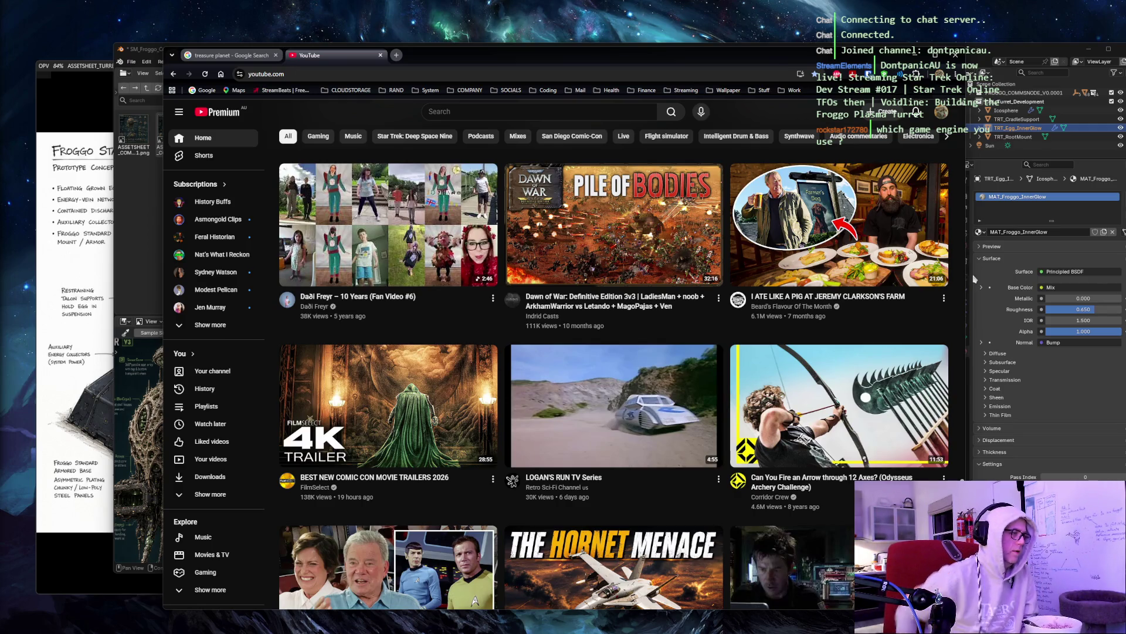
pyautogui.scroll(-5, 614, 352)
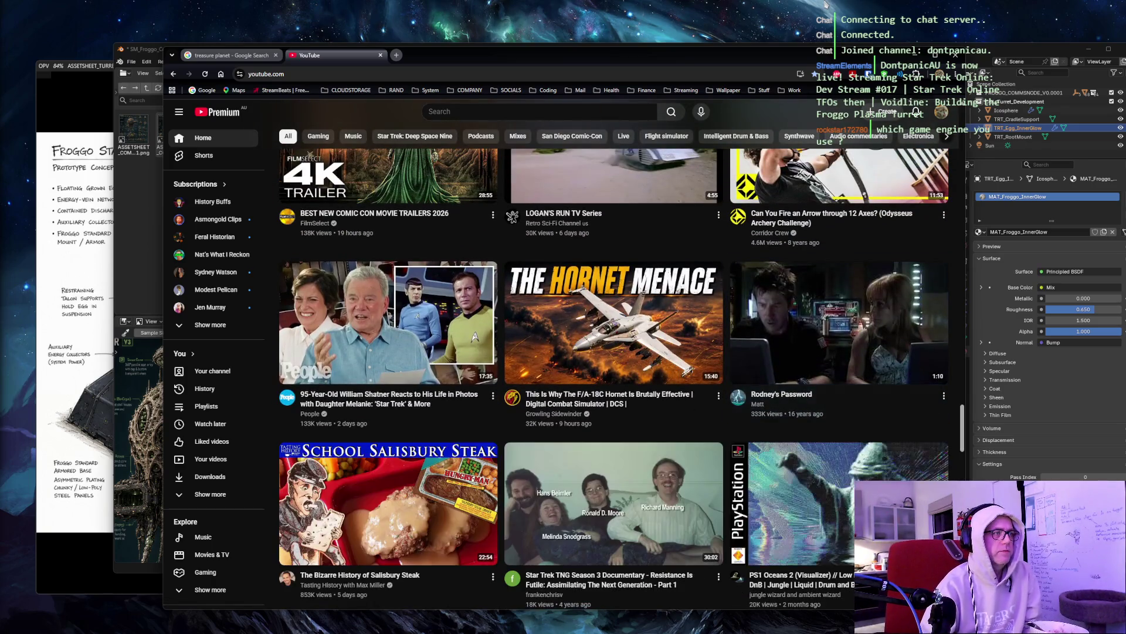
pyautogui.moveTo(680, 311)
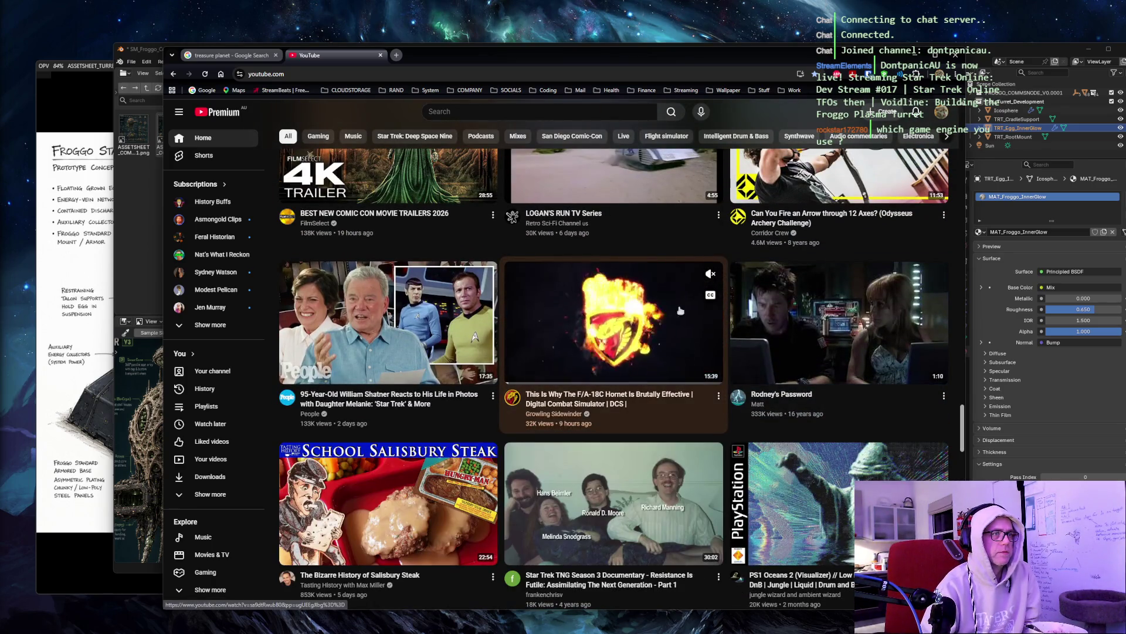
pyautogui.scroll(-5, 964, 294)
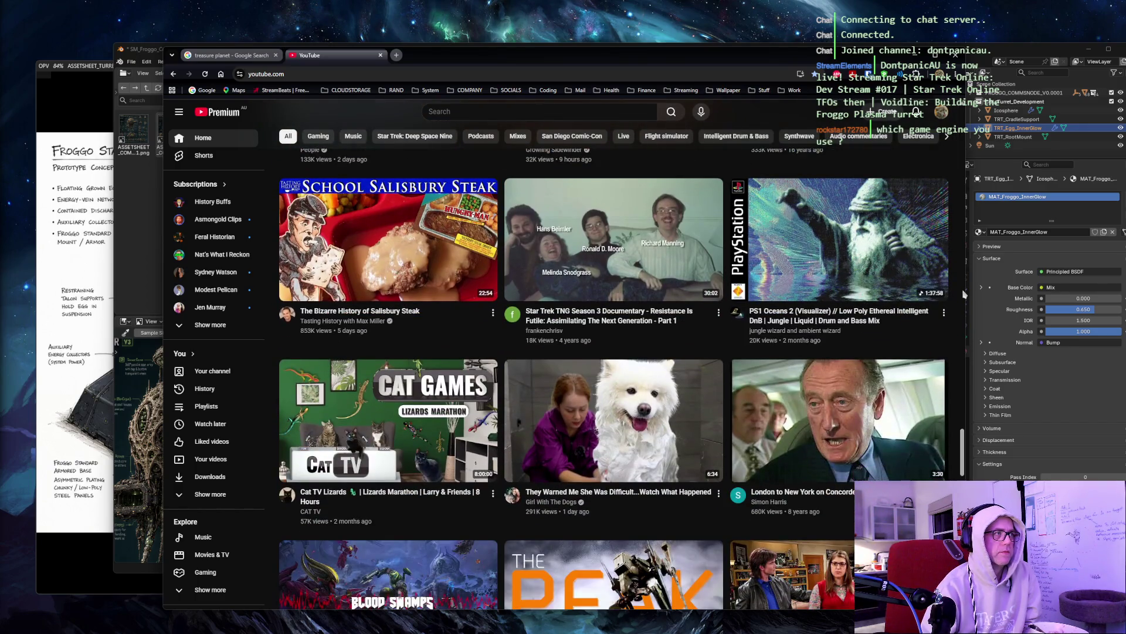
pyautogui.scroll(-3, 964, 293)
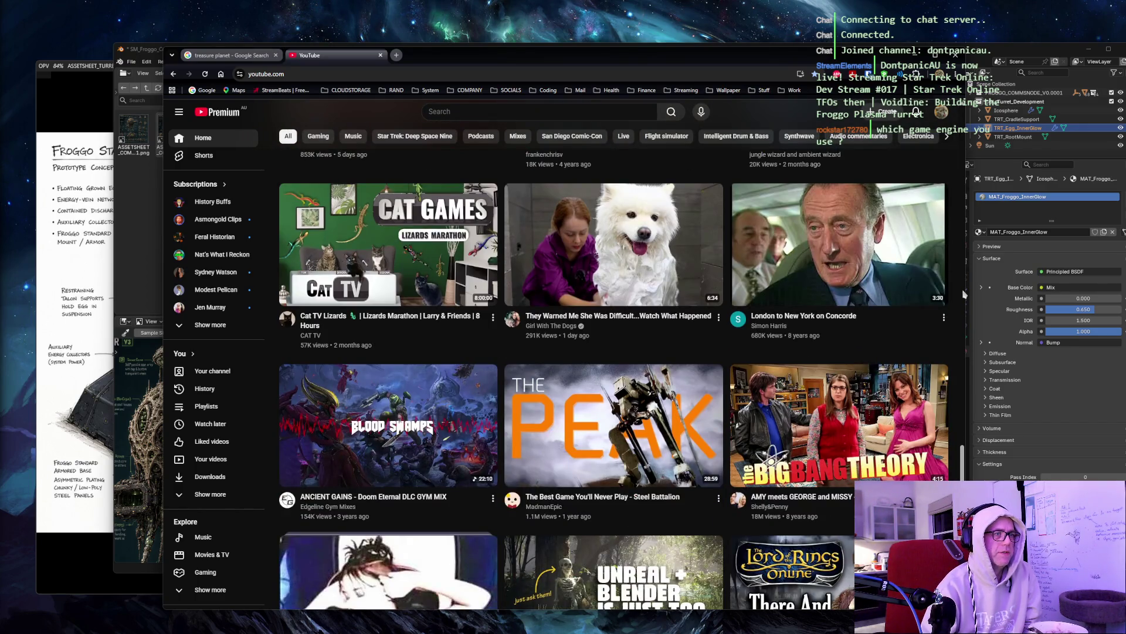
pyautogui.scroll(-3, 964, 293)
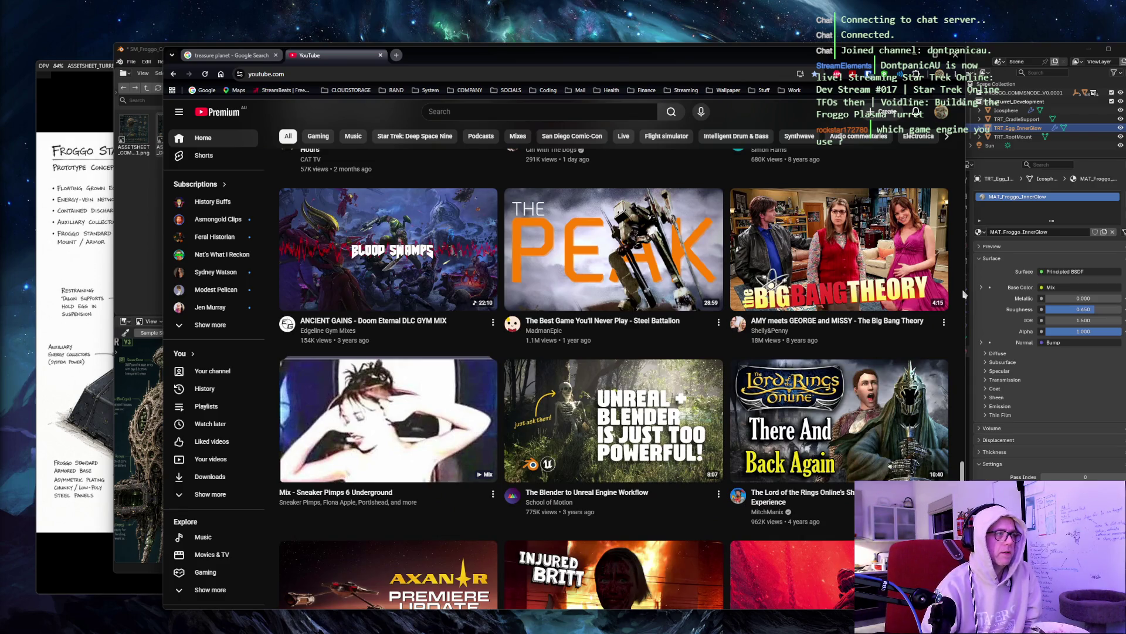
pyautogui.scroll(-4, 964, 293)
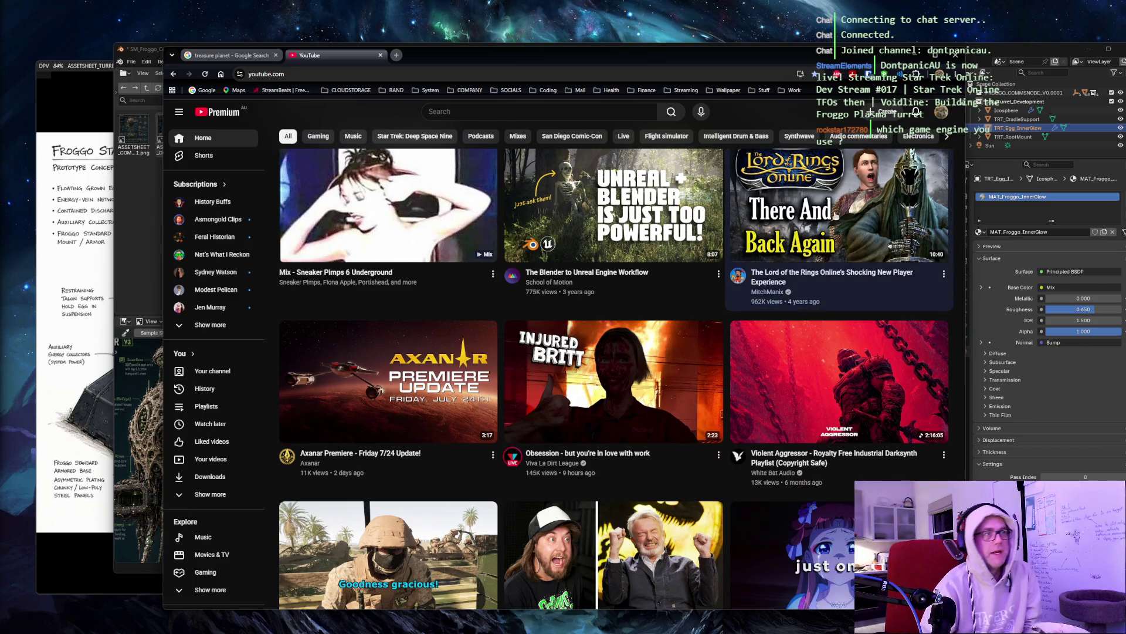
pyautogui.moveTo(836, 214)
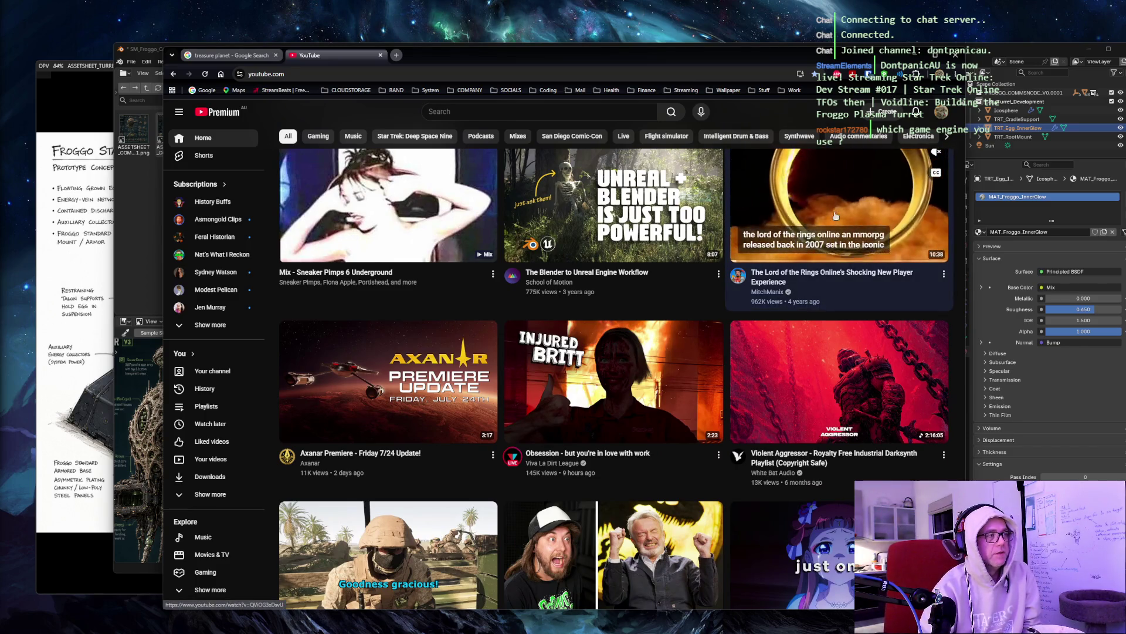
pyautogui.moveTo(339, 375)
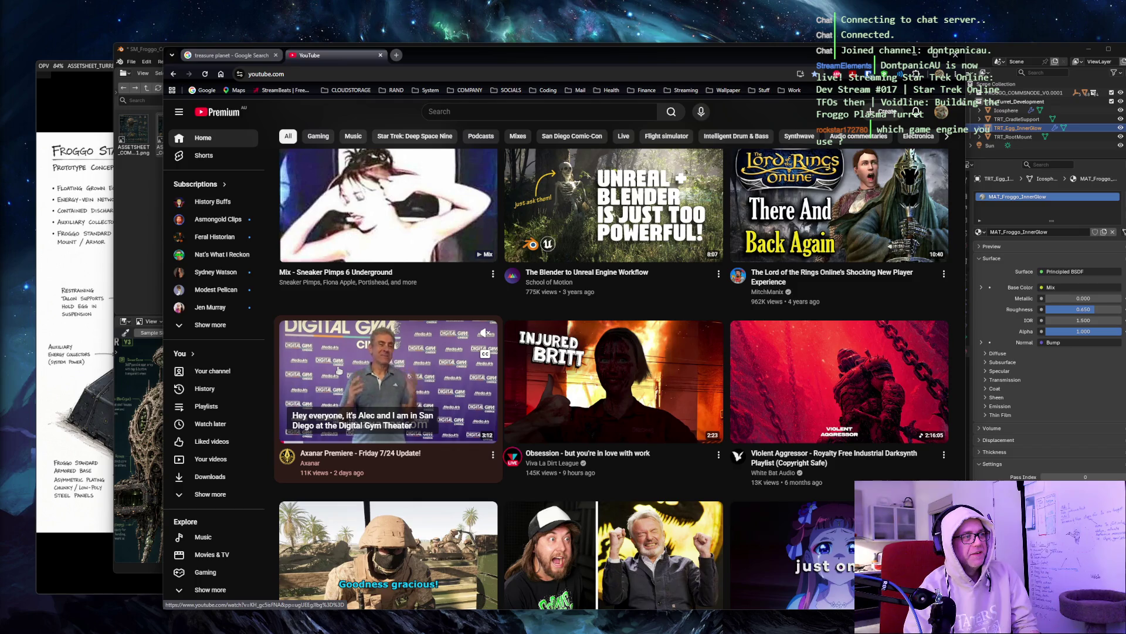
# Step: Queue the Axanar Premiere video in a background tab and run the RAND-bookmarked s/chrome search as tab two
pyautogui.middleClick(340, 371)
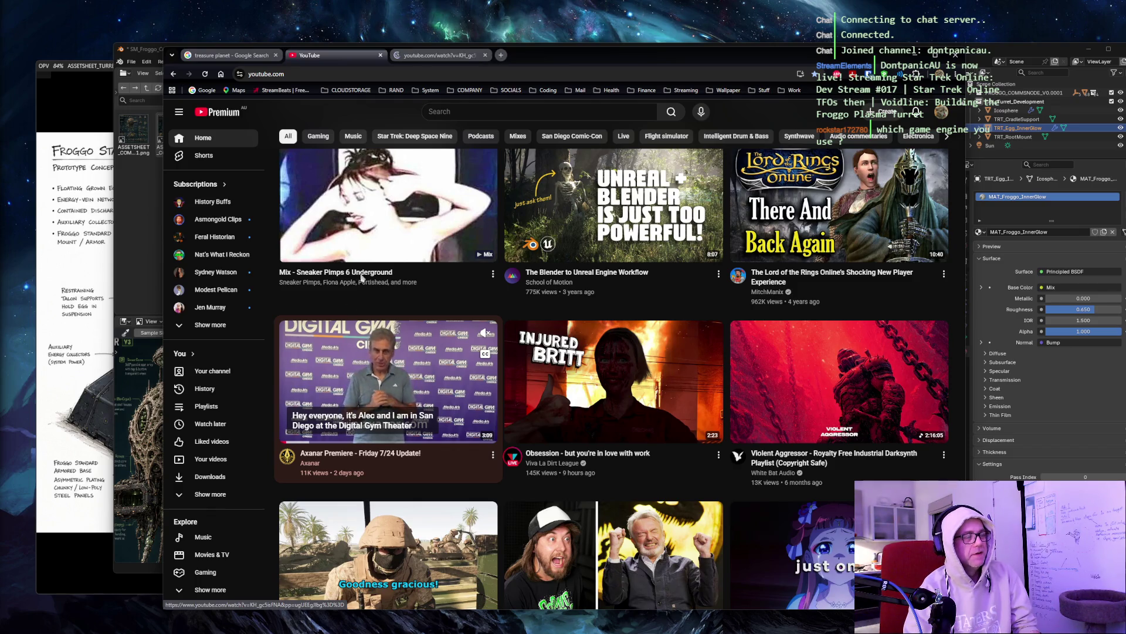
pyautogui.click(501, 55)
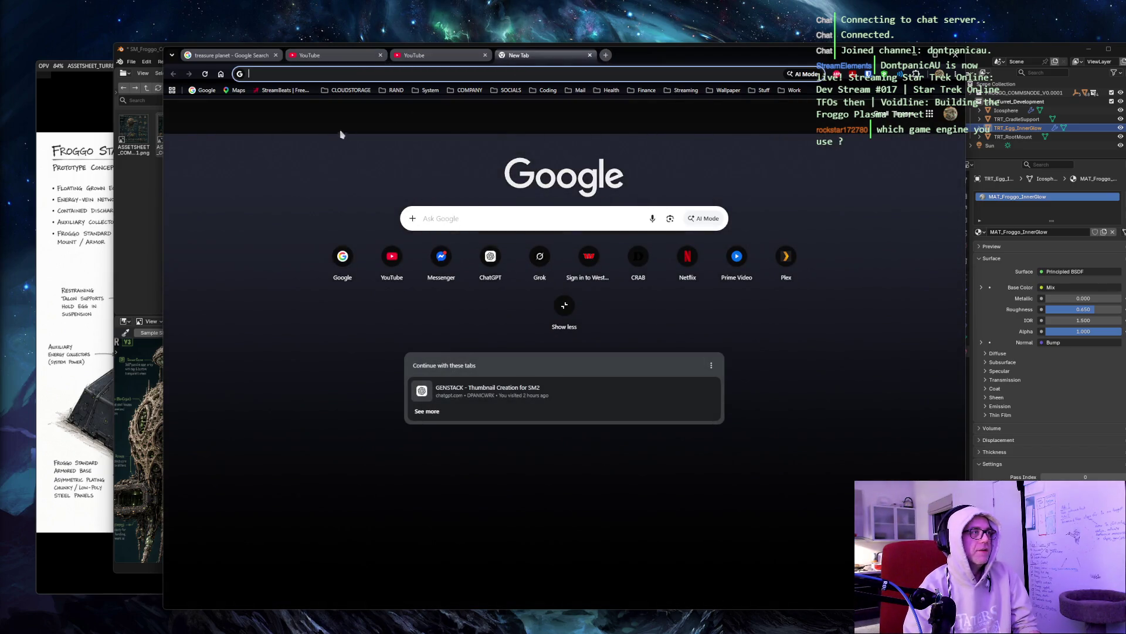
pyautogui.click(393, 90)
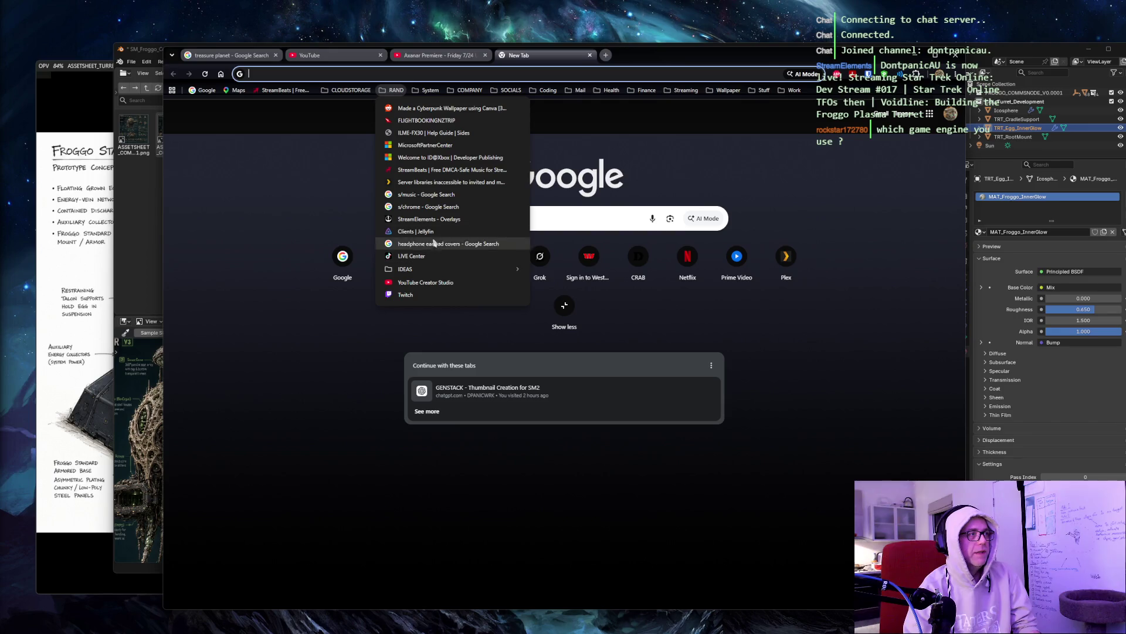
pyautogui.click(447, 207)
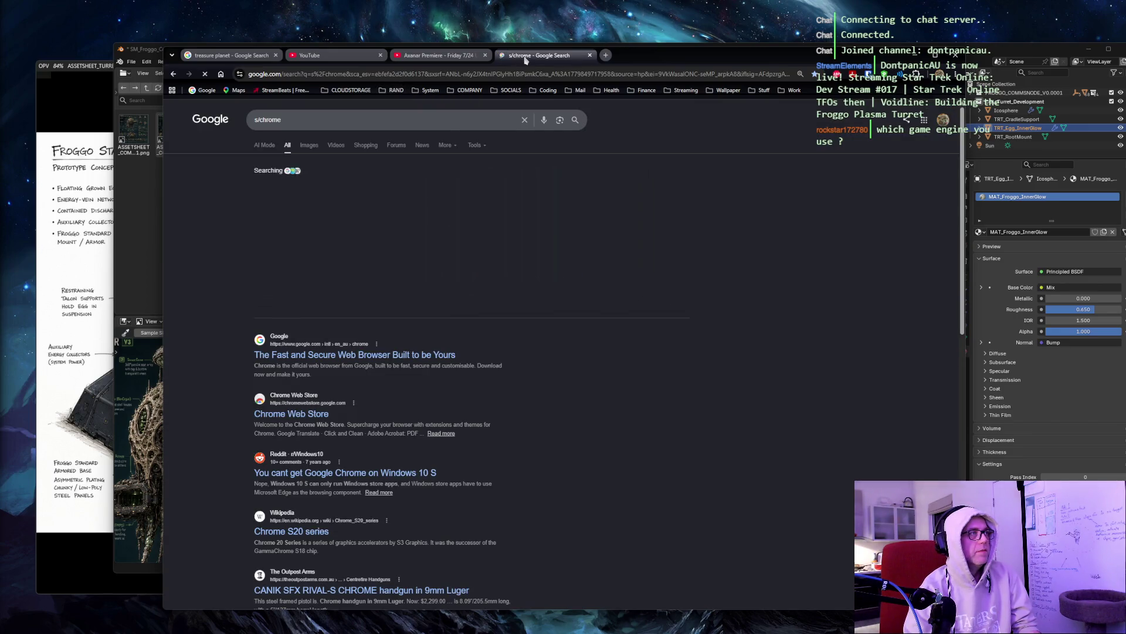
pyautogui.moveTo(526, 61); pyautogui.dragTo(332, 55)
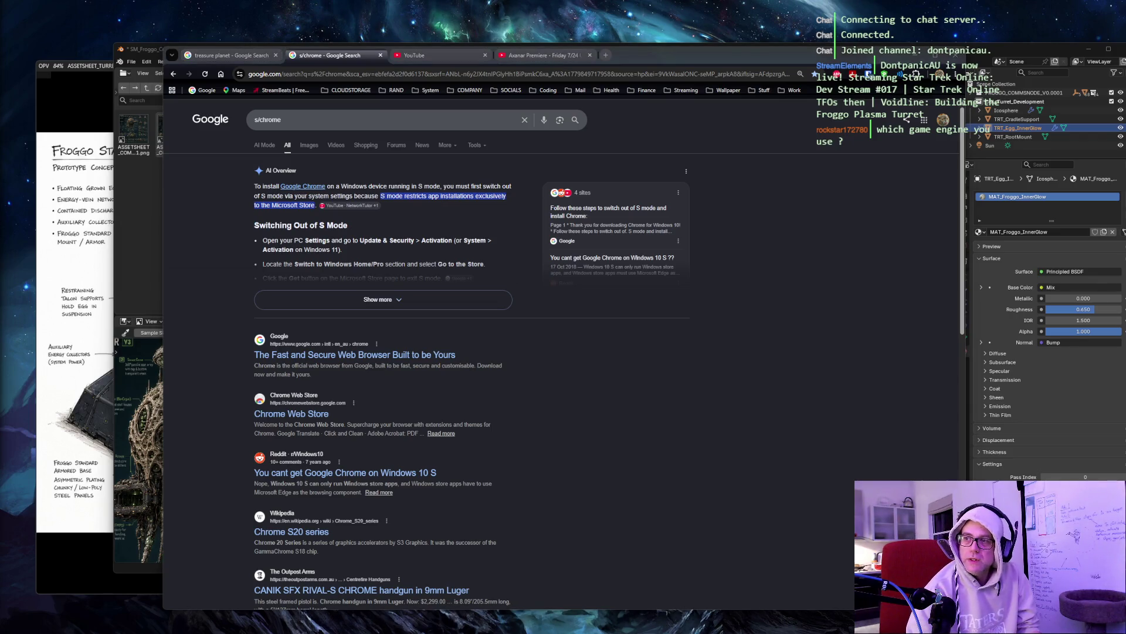
# Step: Switch to the Axanar Premiere video, unmute it, raise its volume slightly, and expand its description
pyautogui.click(538, 55)
pyautogui.click(217, 547)
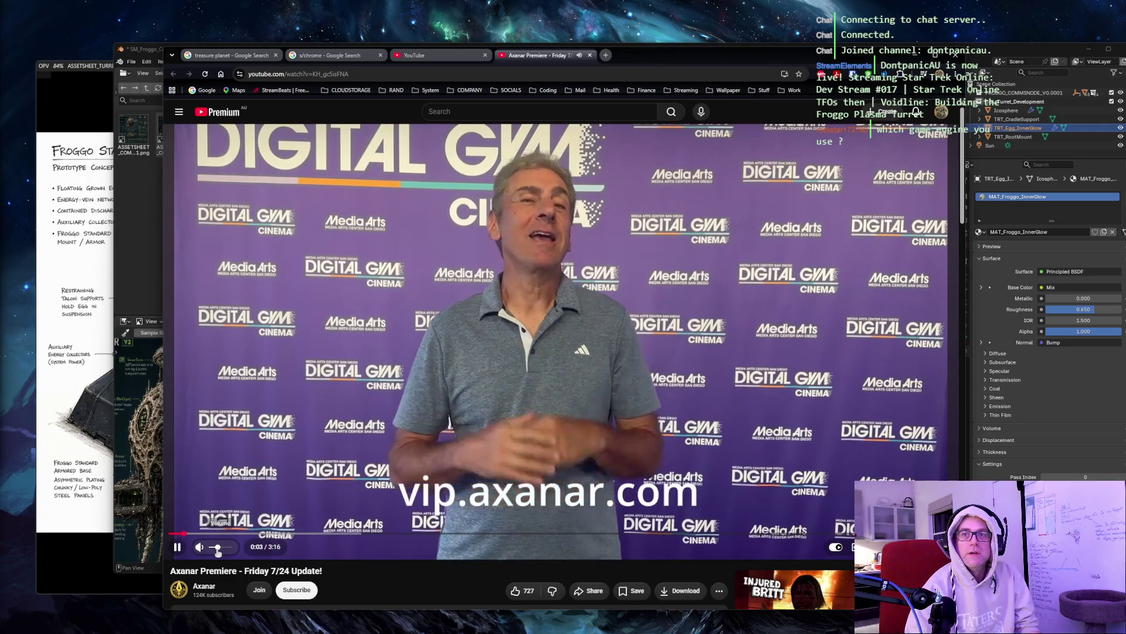
pyautogui.moveTo(218, 552); pyautogui.dragTo(220, 553)
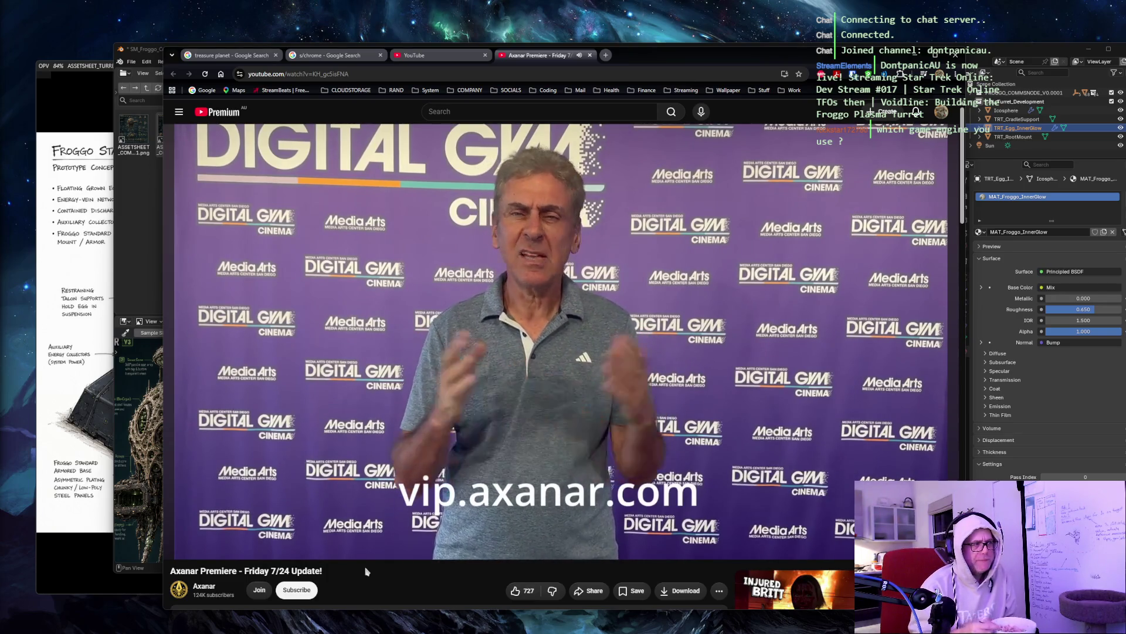
pyautogui.scroll(-4, 366, 571)
pyautogui.click(363, 417)
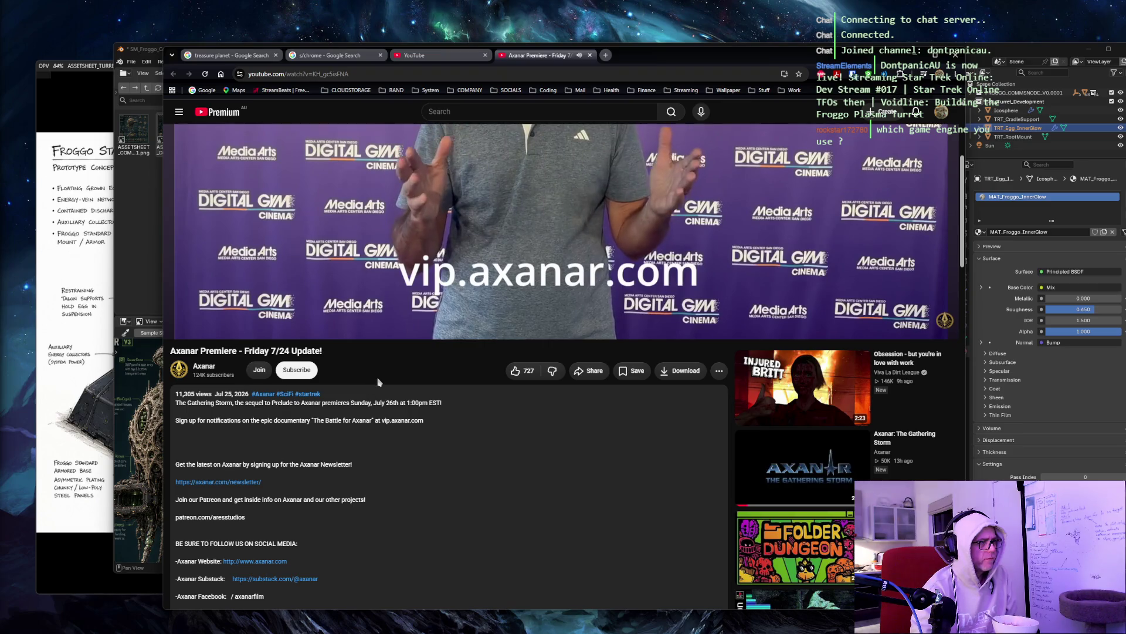
# Step: Scroll down through the Axanar Premiere video's viewer comments and back up to the player
pyautogui.scroll(-4, 378, 382)
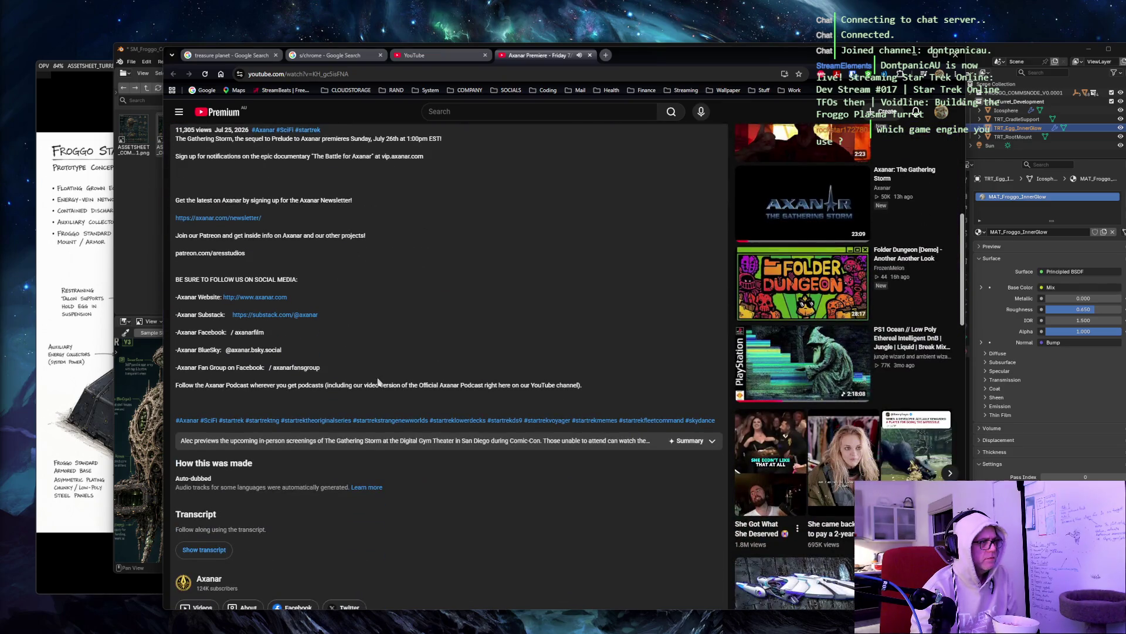
pyautogui.scroll(-3, 378, 382)
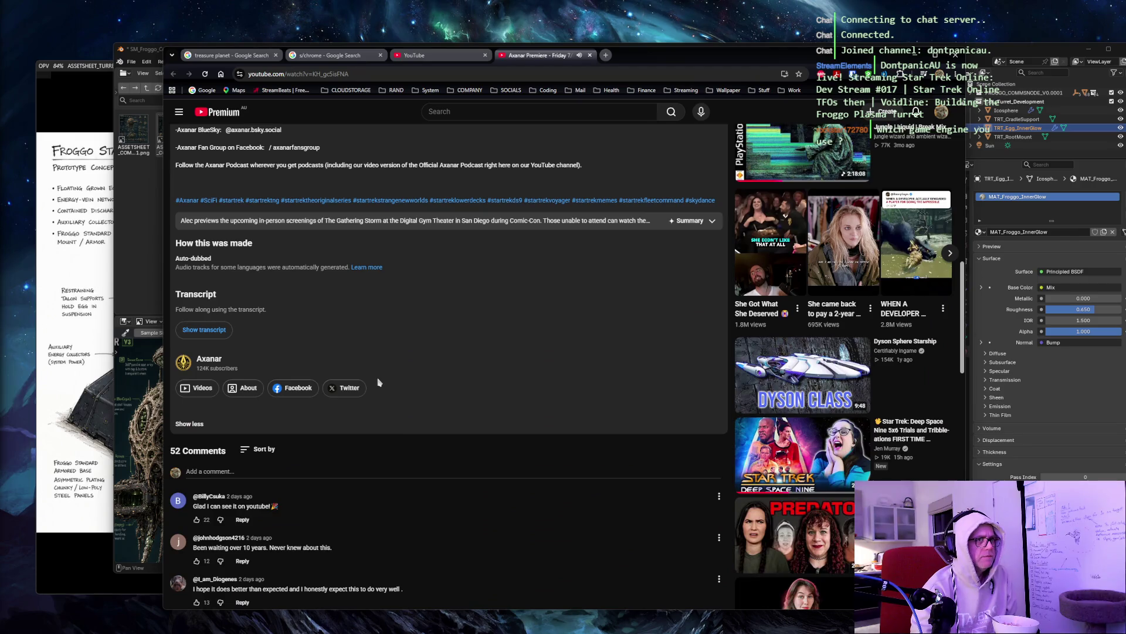
pyautogui.scroll(-3, 378, 382)
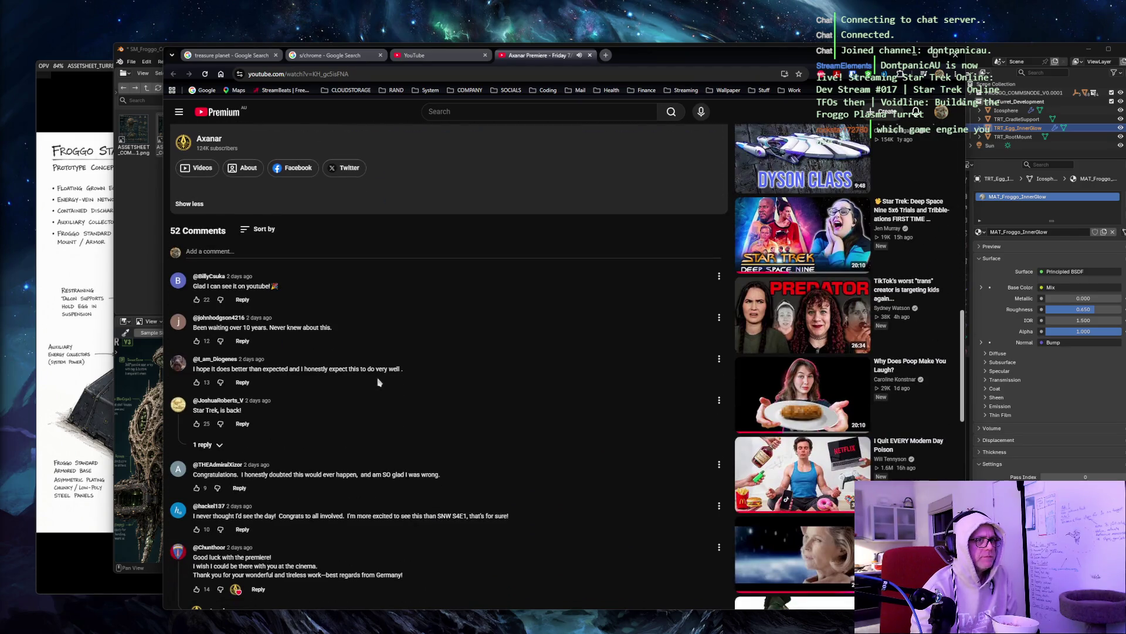
pyautogui.scroll(-3, 377, 381)
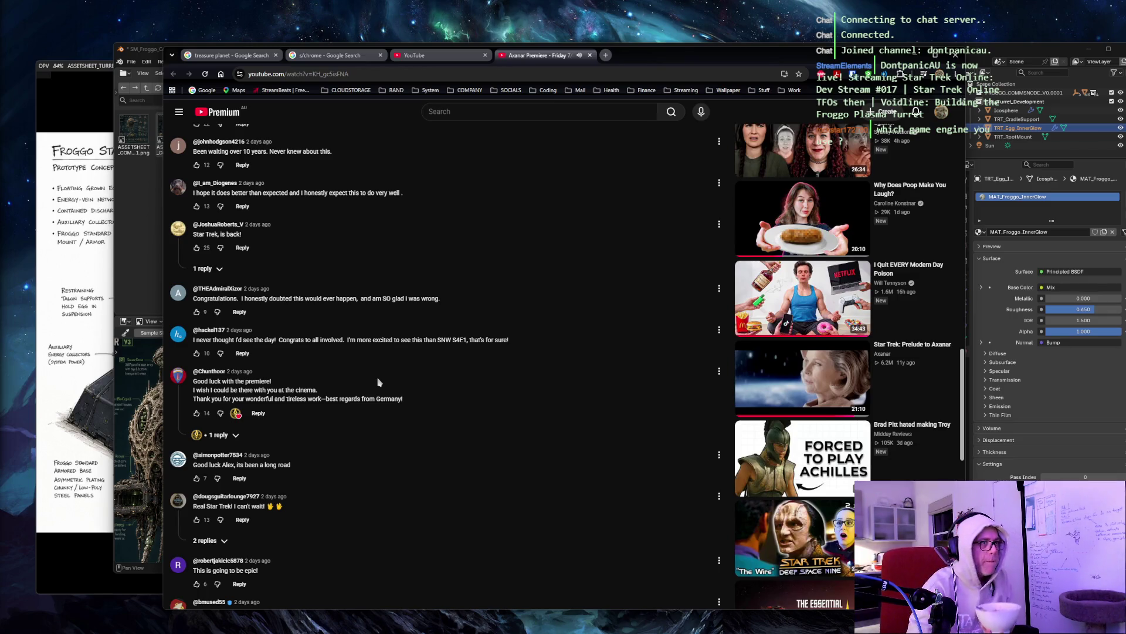
pyautogui.scroll(-5, 378, 382)
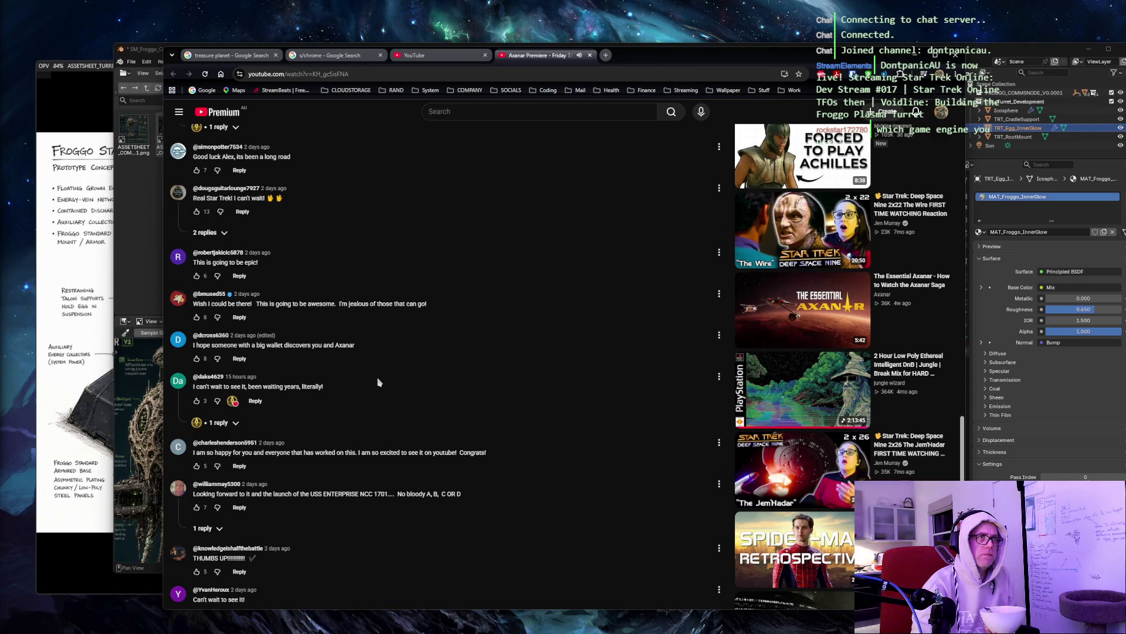
pyautogui.scroll(3, 378, 382)
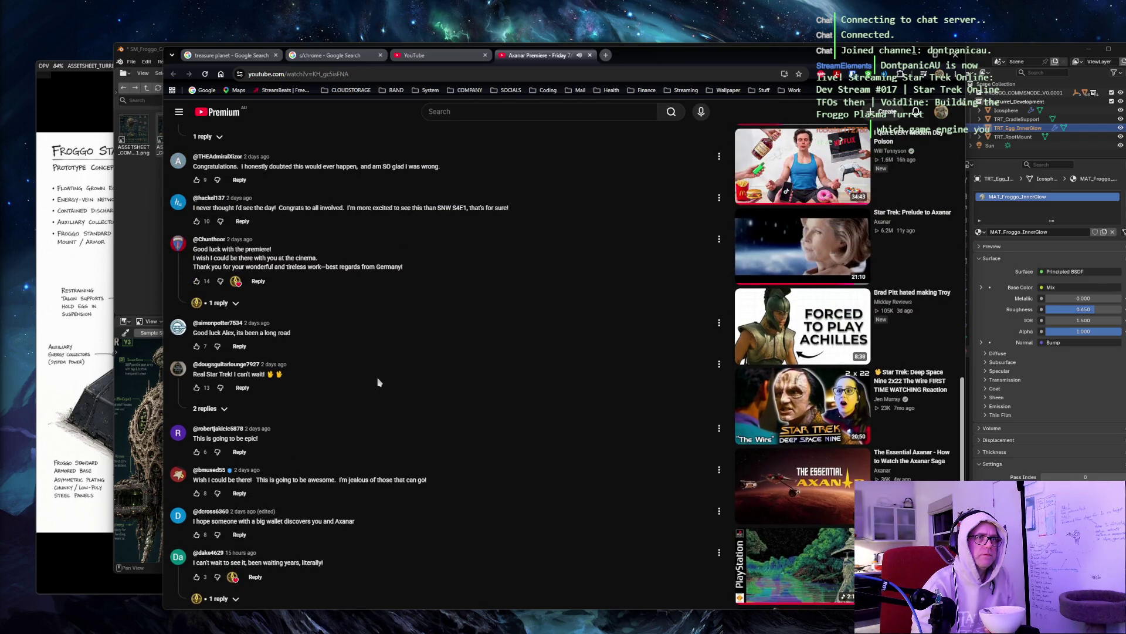
pyautogui.scroll(-7, 453, 373)
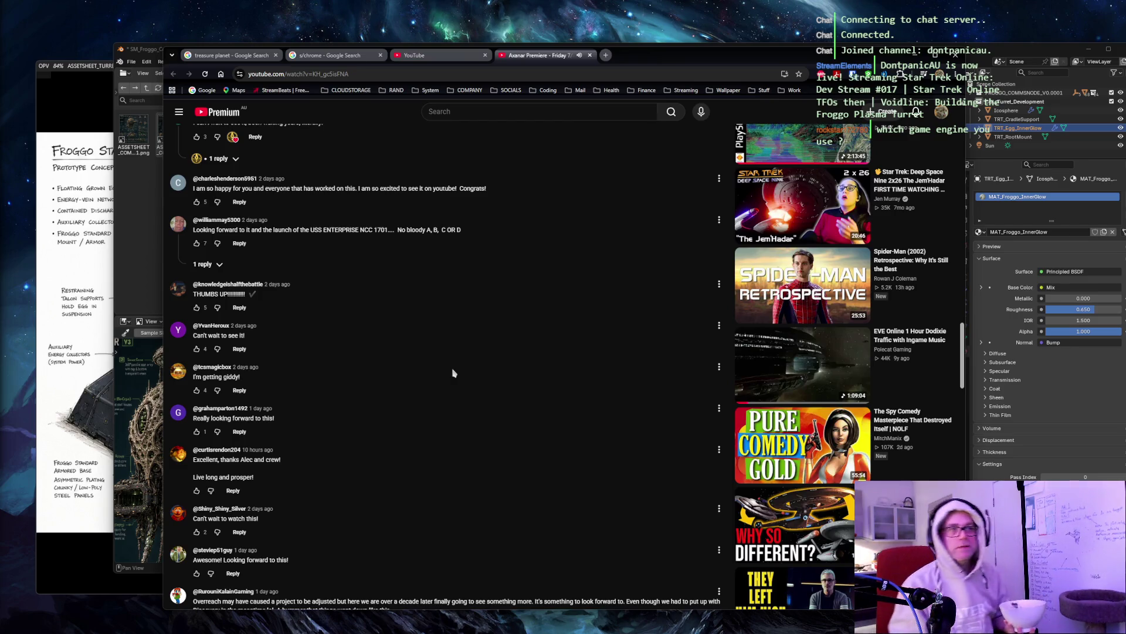
pyautogui.scroll(15, 458, 364)
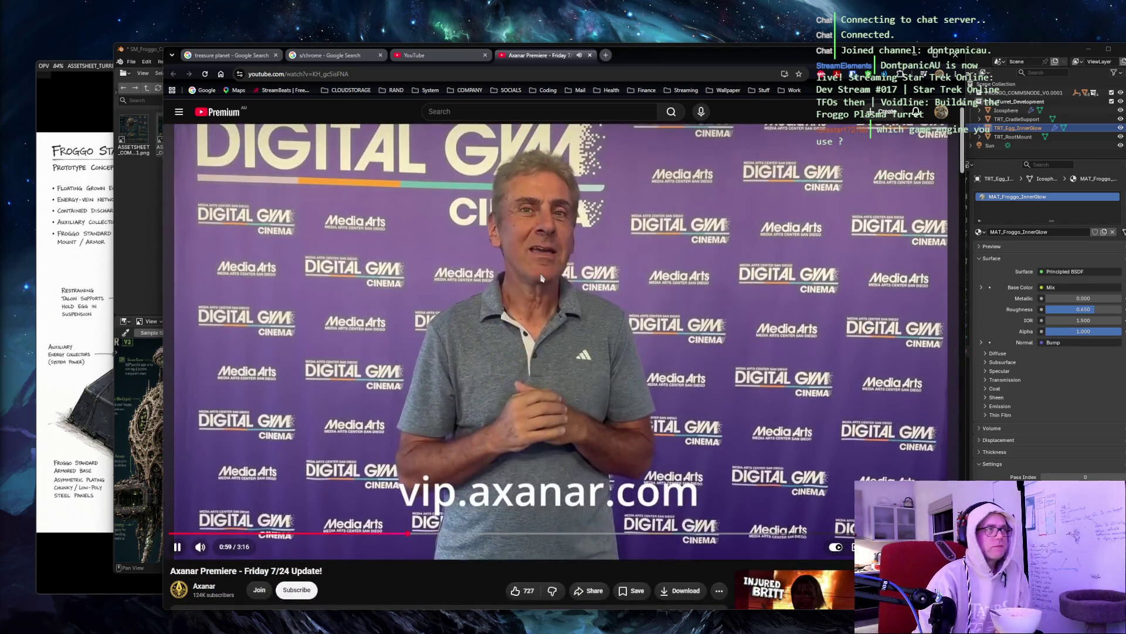
# Step: Go to the Axanar channel page via the channel name under the video title
pyautogui.scroll(-5, 543, 262)
pyautogui.scroll(-20, 543, 262)
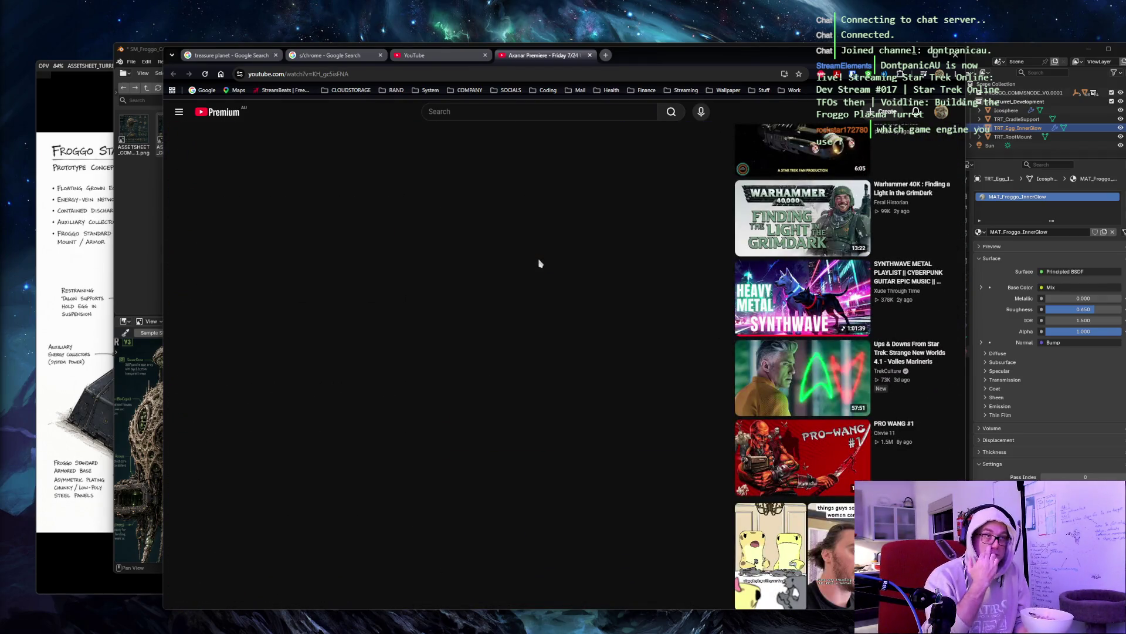
pyautogui.scroll(-1, 545, 305)
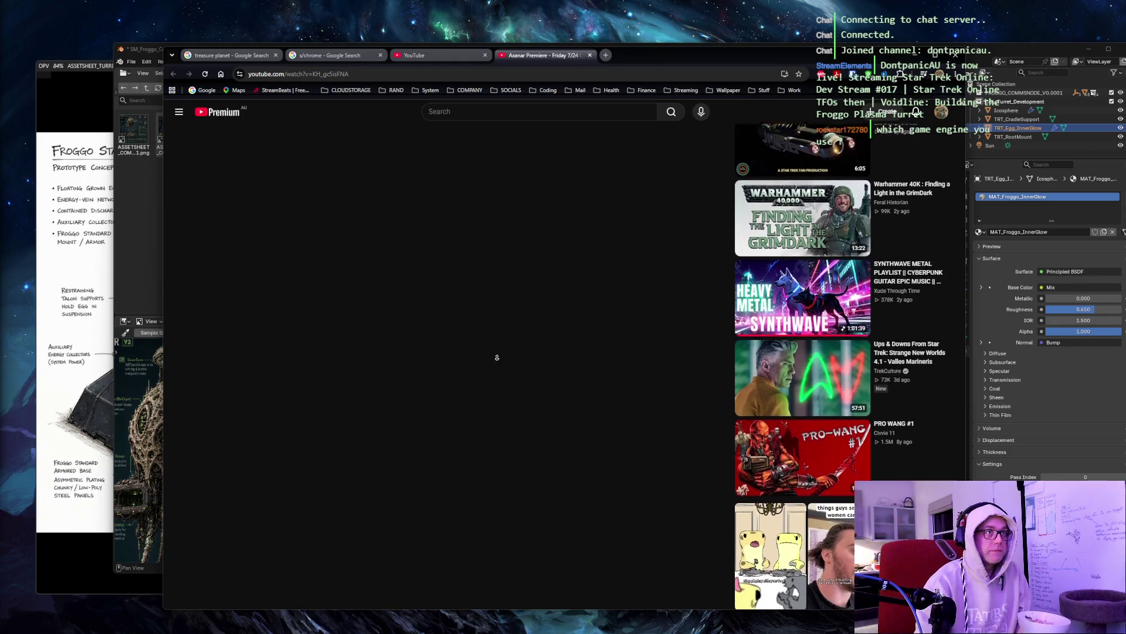
pyautogui.scroll(15, 480, 378)
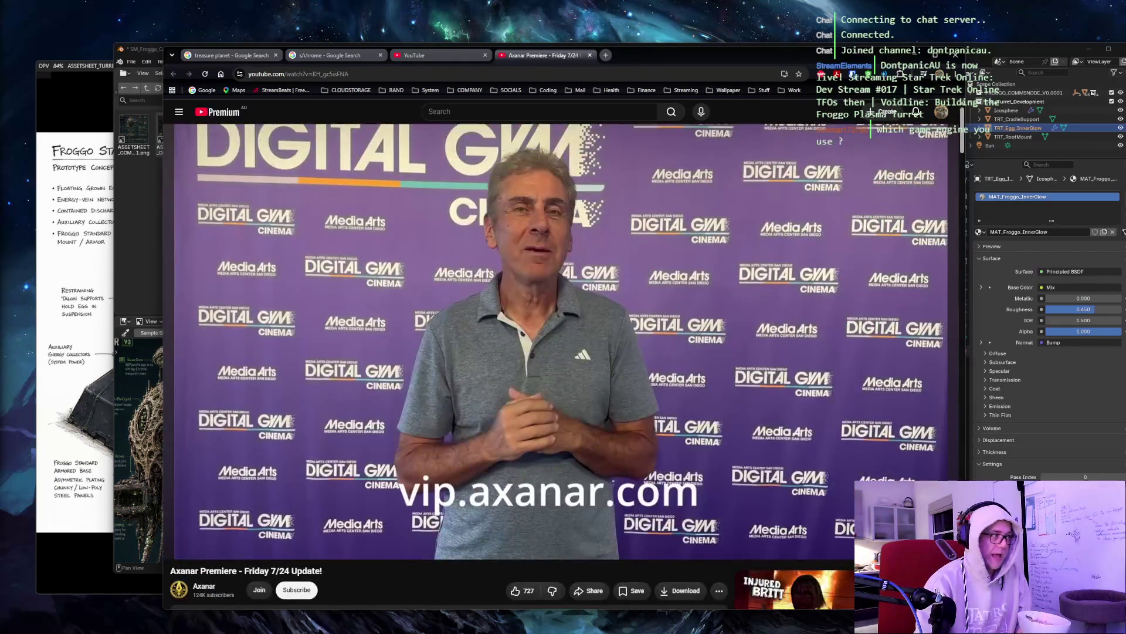
pyautogui.scroll(-5, 352, 388)
pyautogui.scroll(2, 195, 401)
pyautogui.click(205, 411)
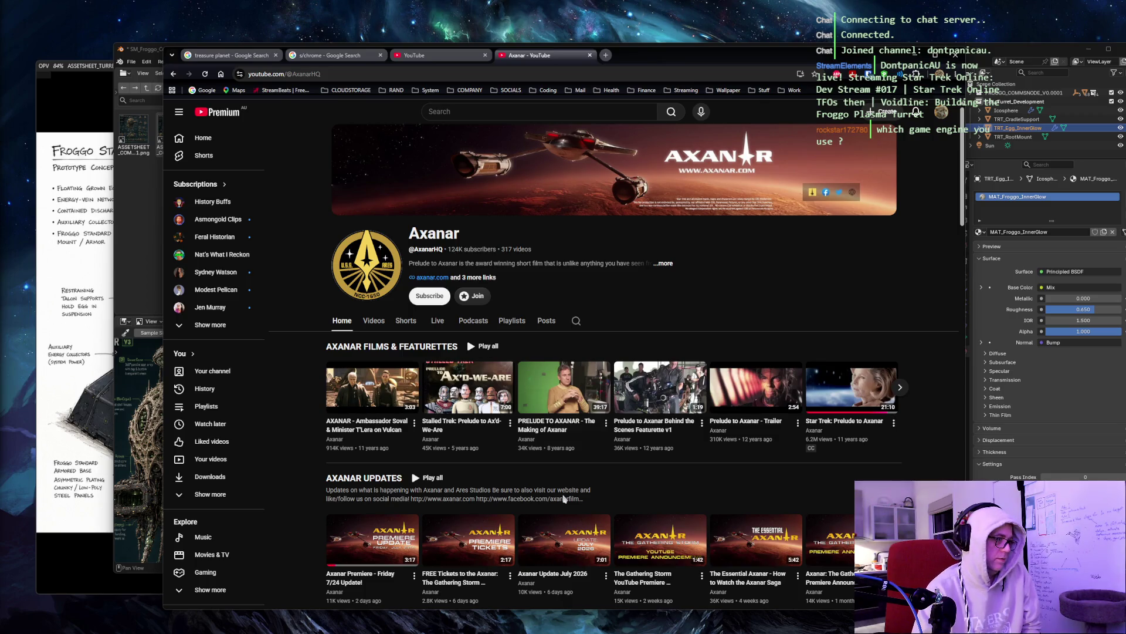
pyautogui.moveTo(555, 545)
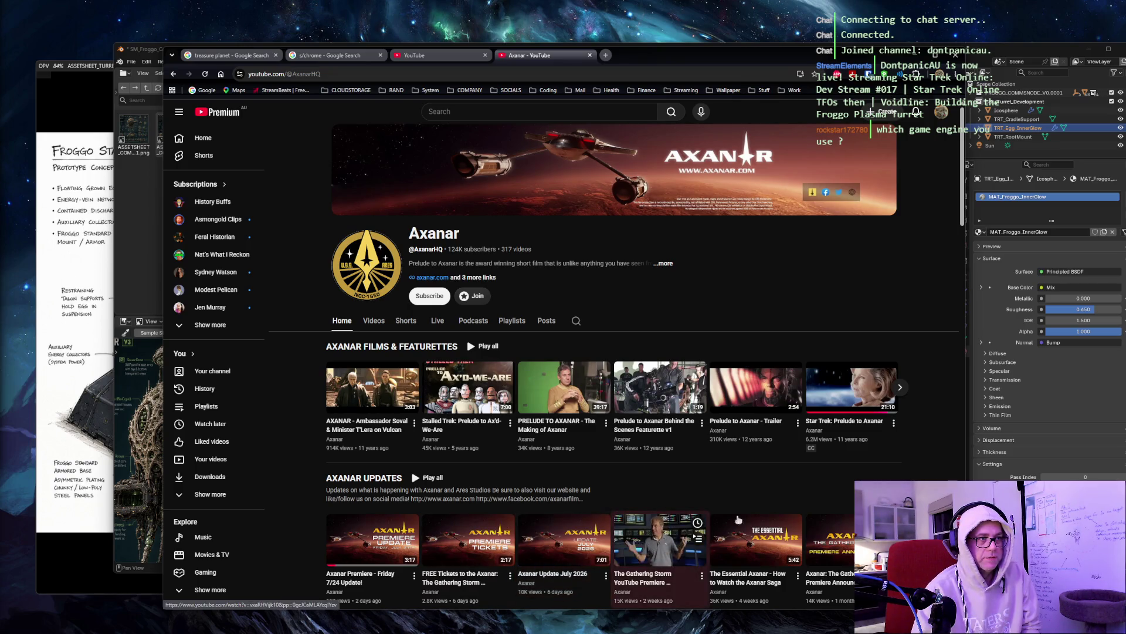
pyautogui.scroll(-1, 1050, 305)
pyautogui.scroll(-3, 957, 444)
pyautogui.scroll(-1, 944, 444)
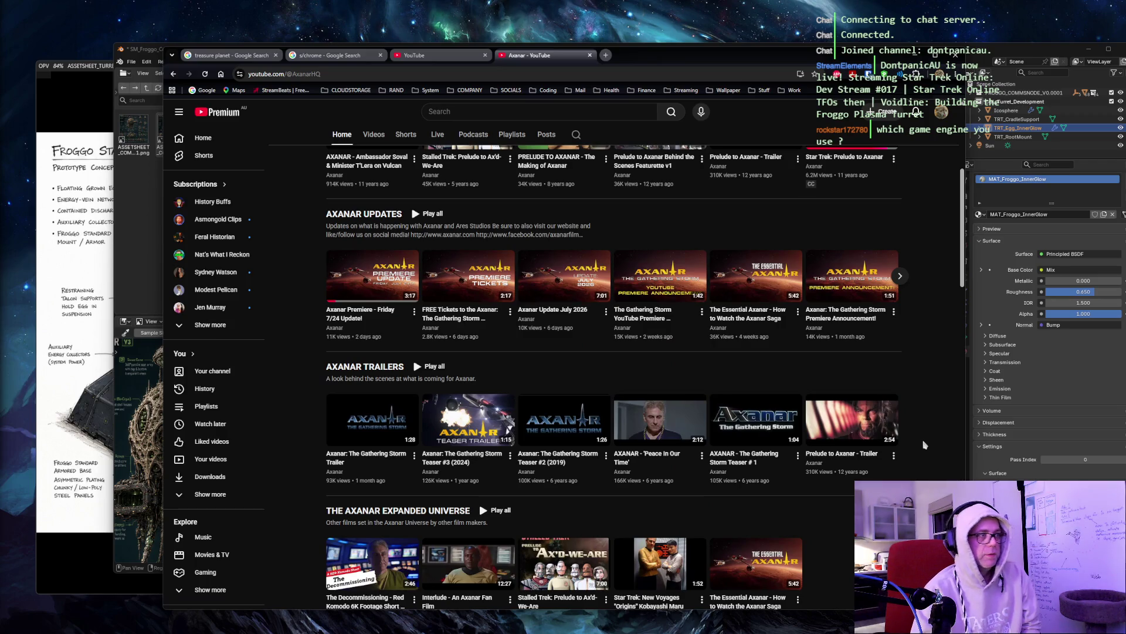
pyautogui.scroll(-3, 923, 446)
pyautogui.scroll(-1, 923, 446)
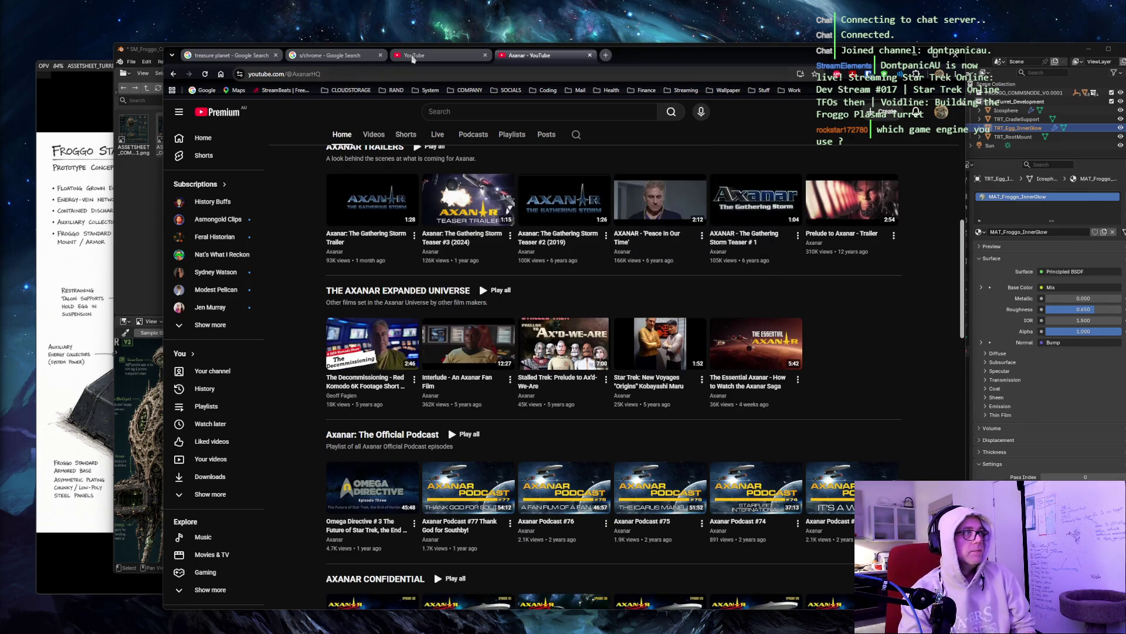
pyautogui.click(413, 57)
pyautogui.click(225, 113)
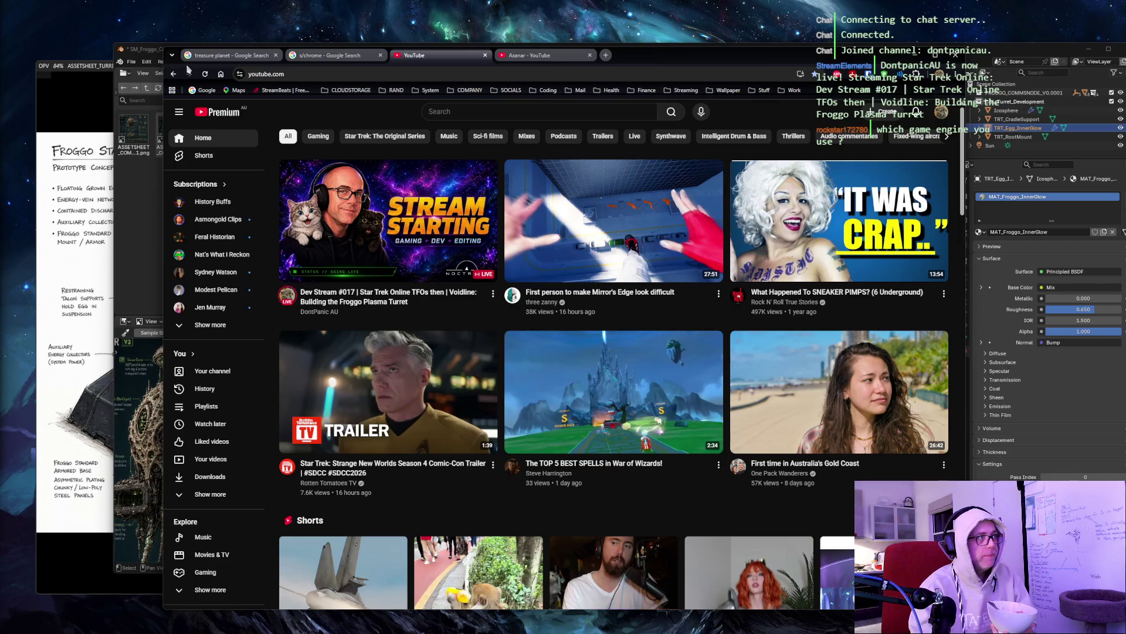
# Step: Scroll through the YouTube home feed recommendations, such as 'Ben Folds Five - Army' and 'A Grunt's Life Season 2'
pyautogui.moveTo(293, 214)
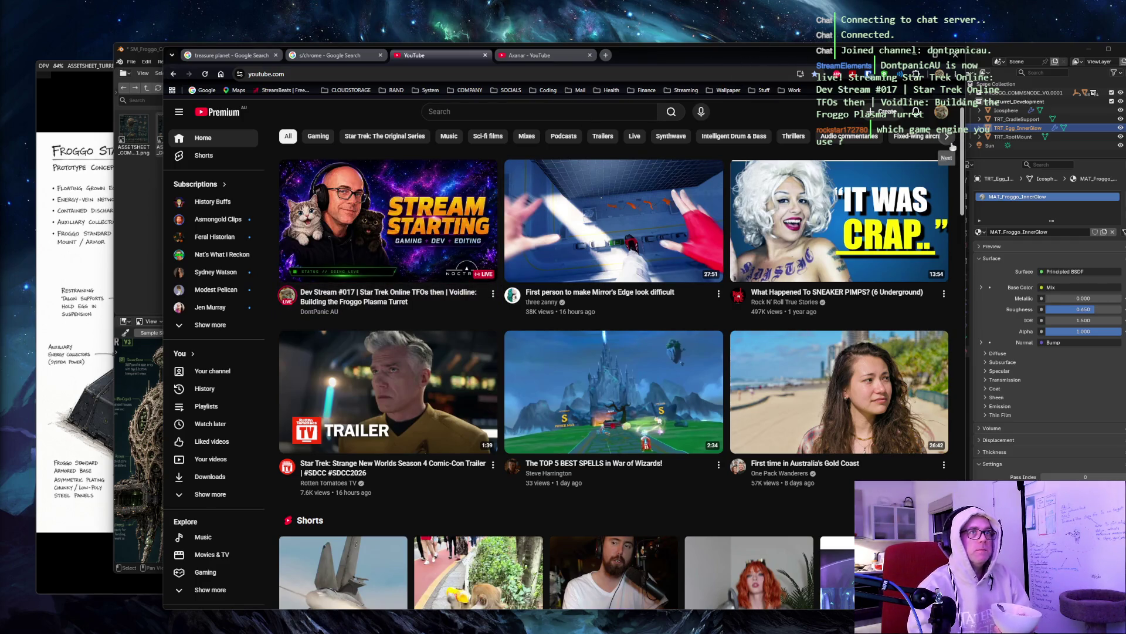
pyautogui.scroll(-2, 952, 147)
pyautogui.scroll(-1, 952, 147)
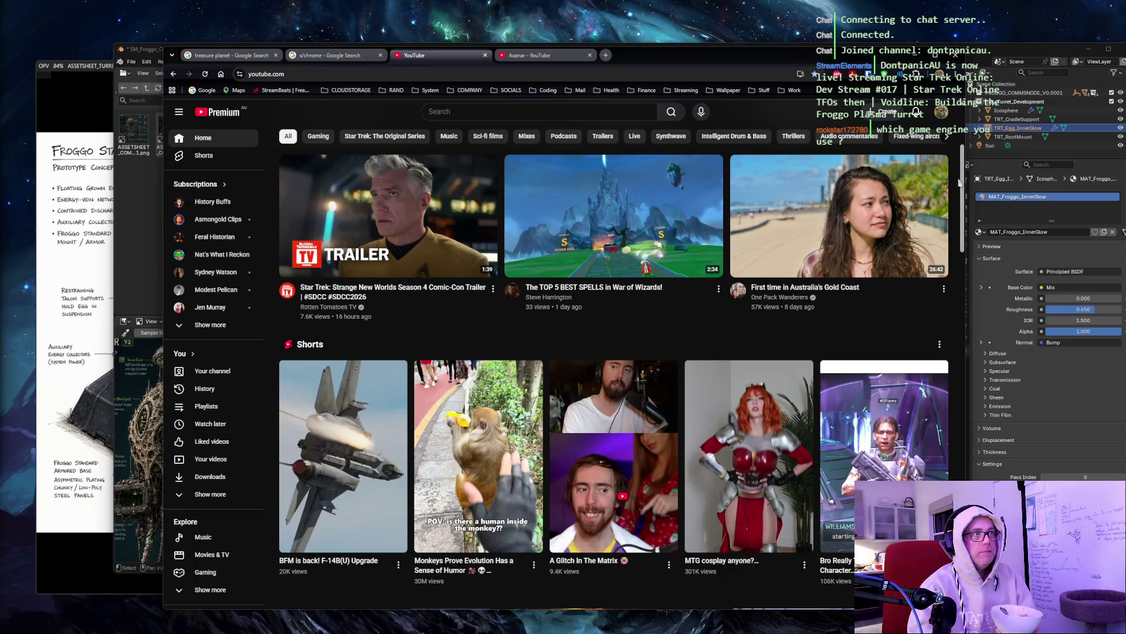
pyautogui.scroll(-8, 960, 183)
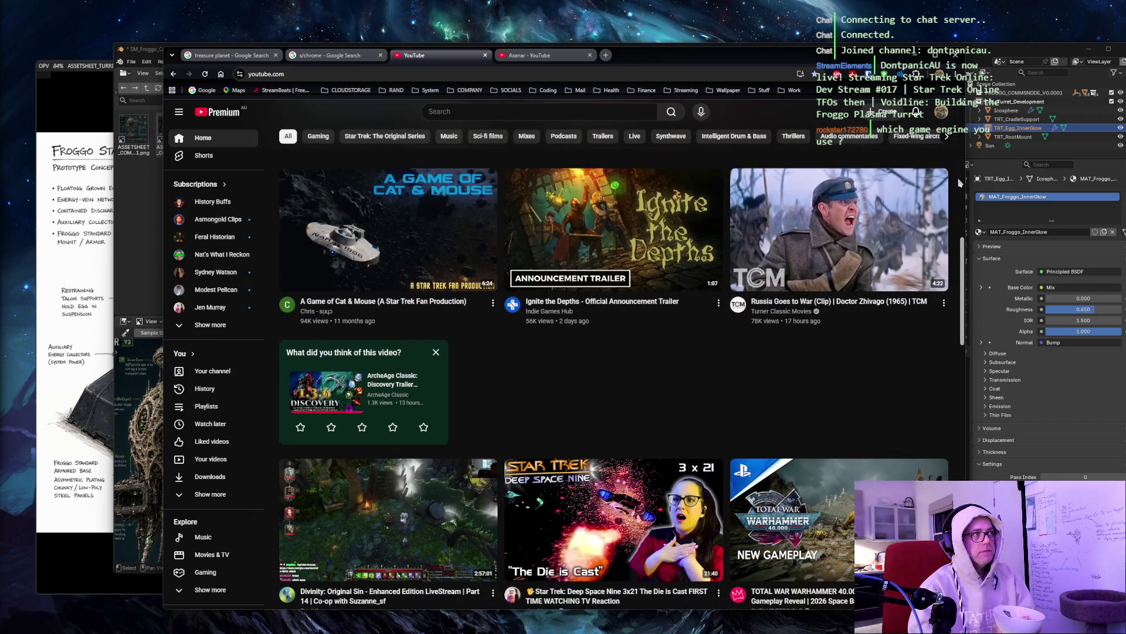
pyautogui.scroll(8, 959, 183)
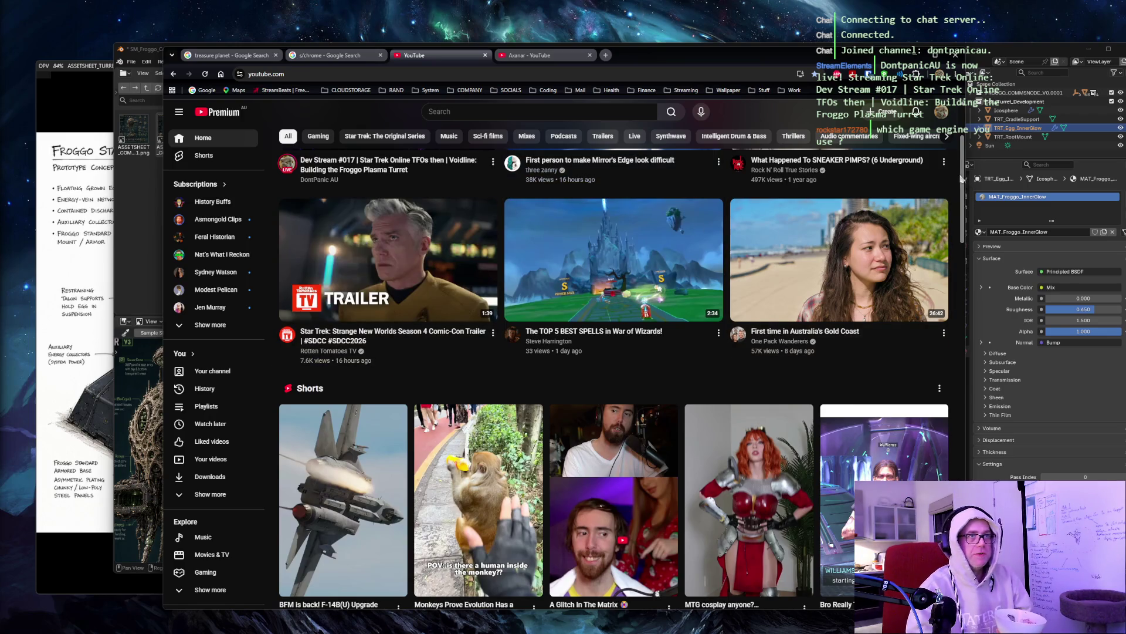
pyautogui.scroll(-1, 960, 176)
pyautogui.scroll(-6, 960, 176)
pyautogui.scroll(-2, 958, 177)
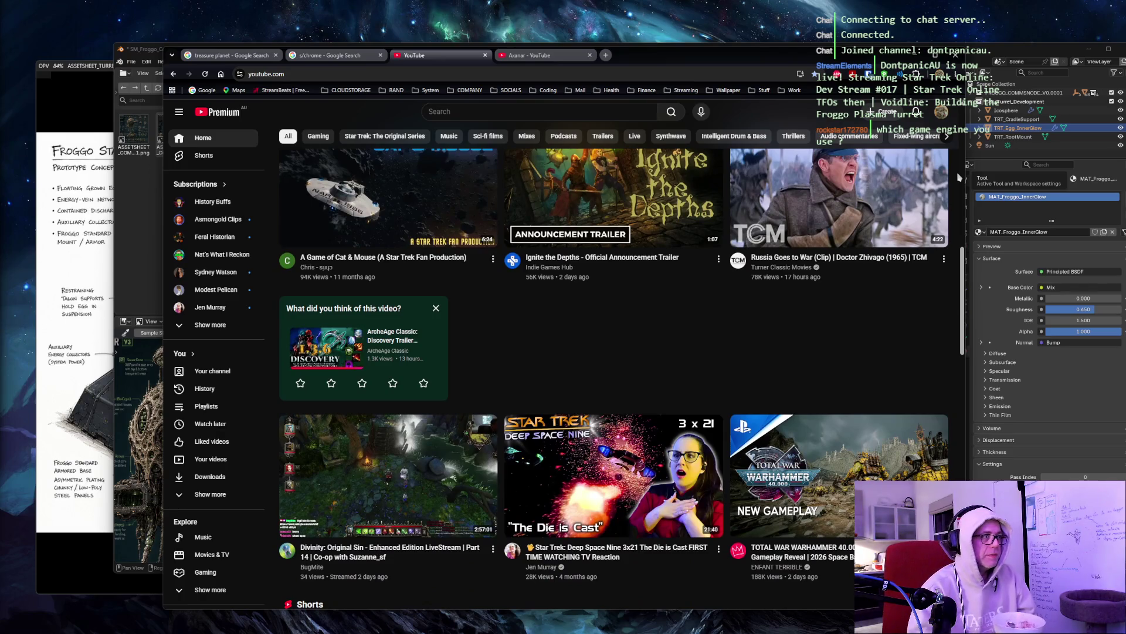
pyautogui.scroll(-3, 958, 177)
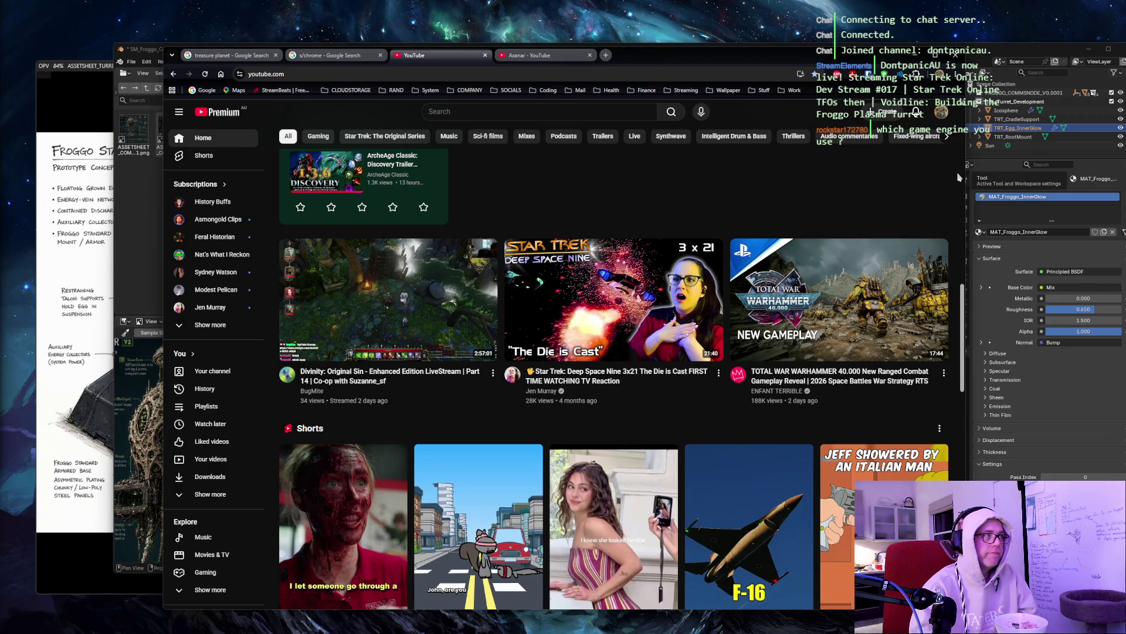
pyautogui.scroll(-8, 960, 177)
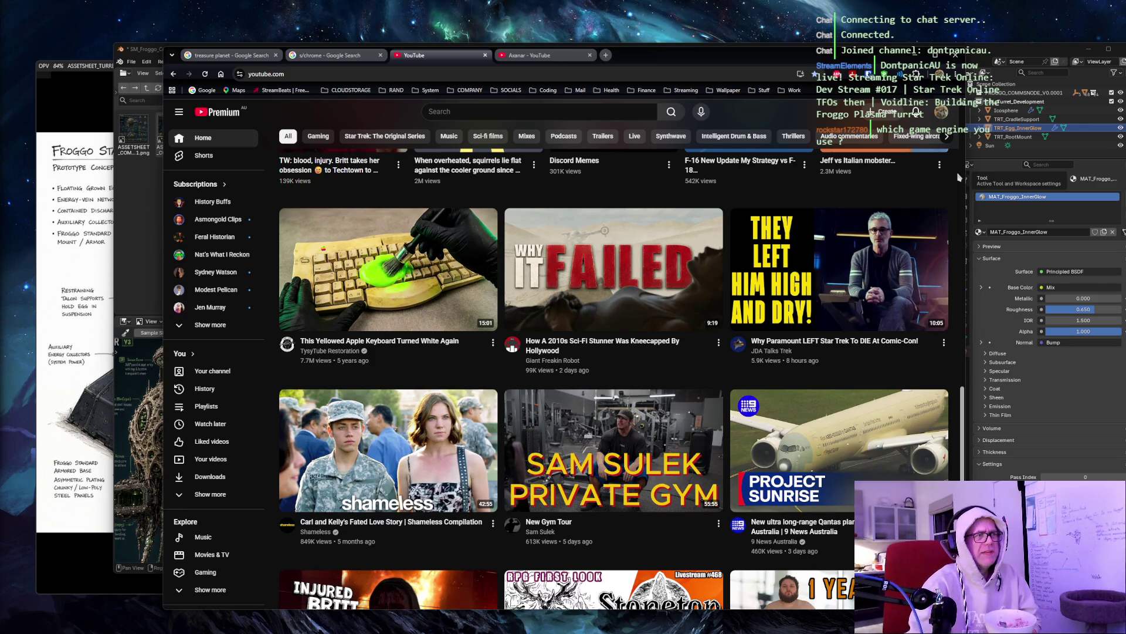
pyautogui.scroll(-4, 959, 177)
pyautogui.scroll(-3, 960, 175)
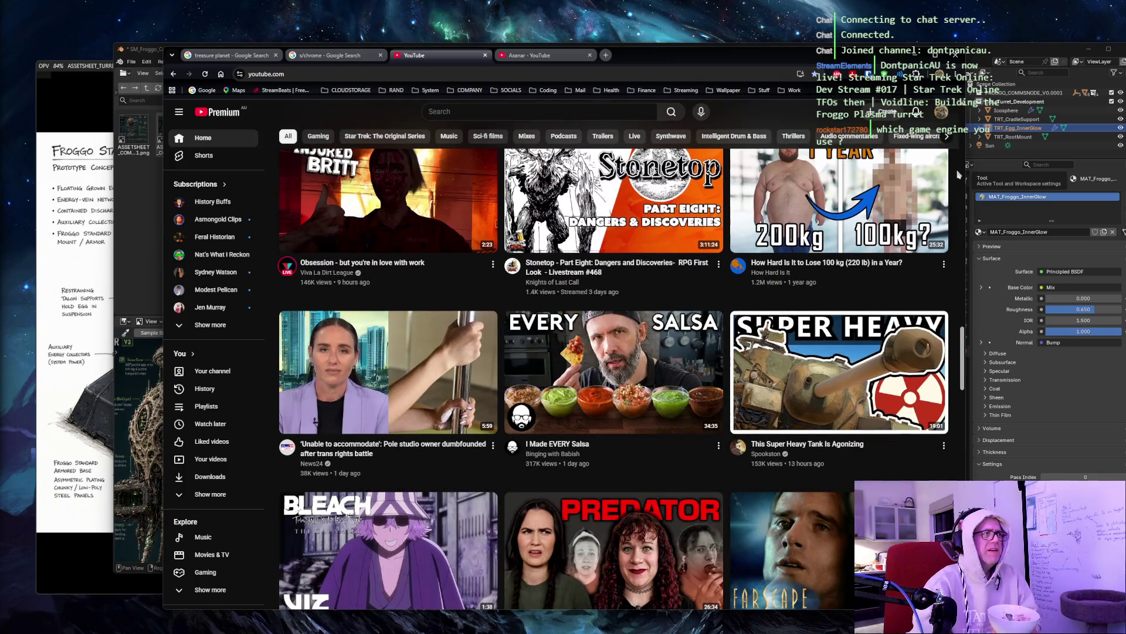
pyautogui.scroll(-2, 958, 174)
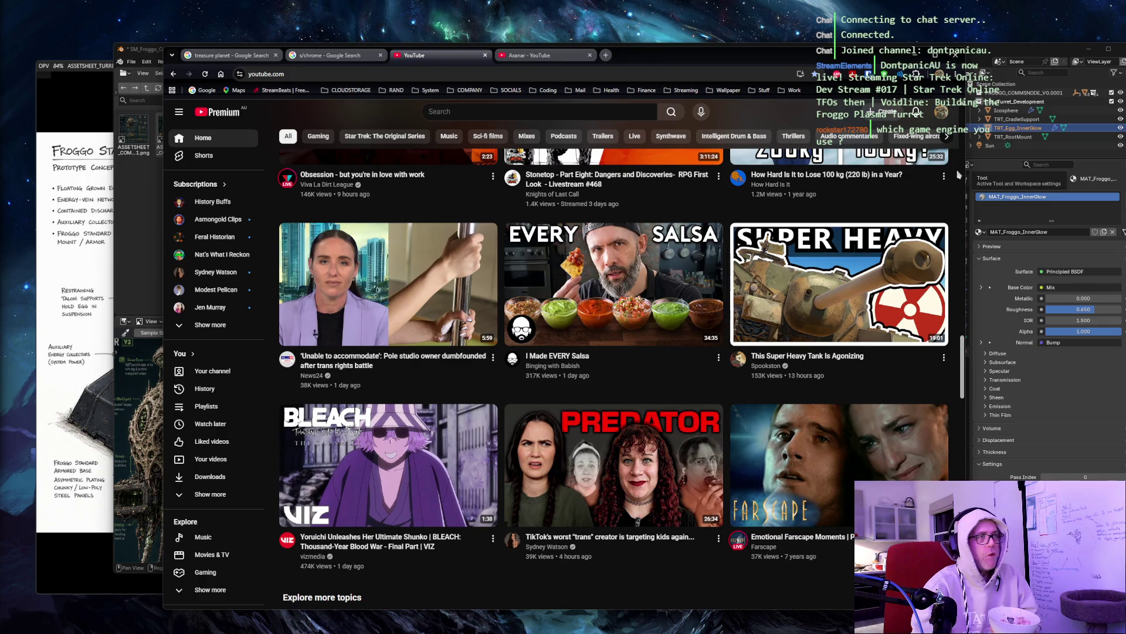
pyautogui.scroll(-6, 960, 276)
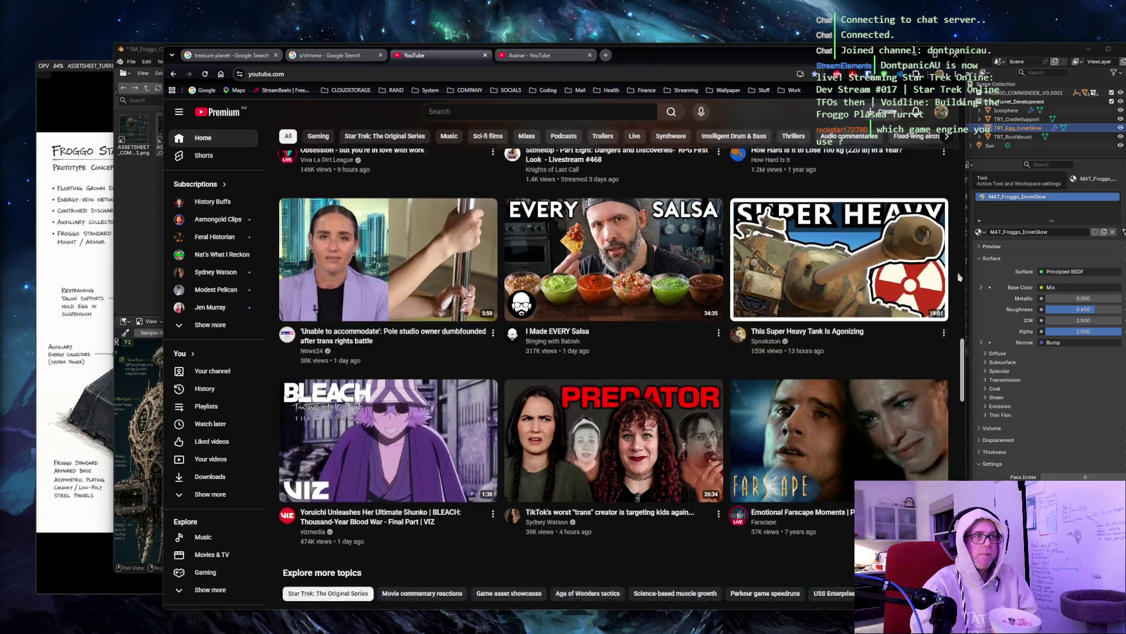
pyautogui.scroll(-6, 960, 276)
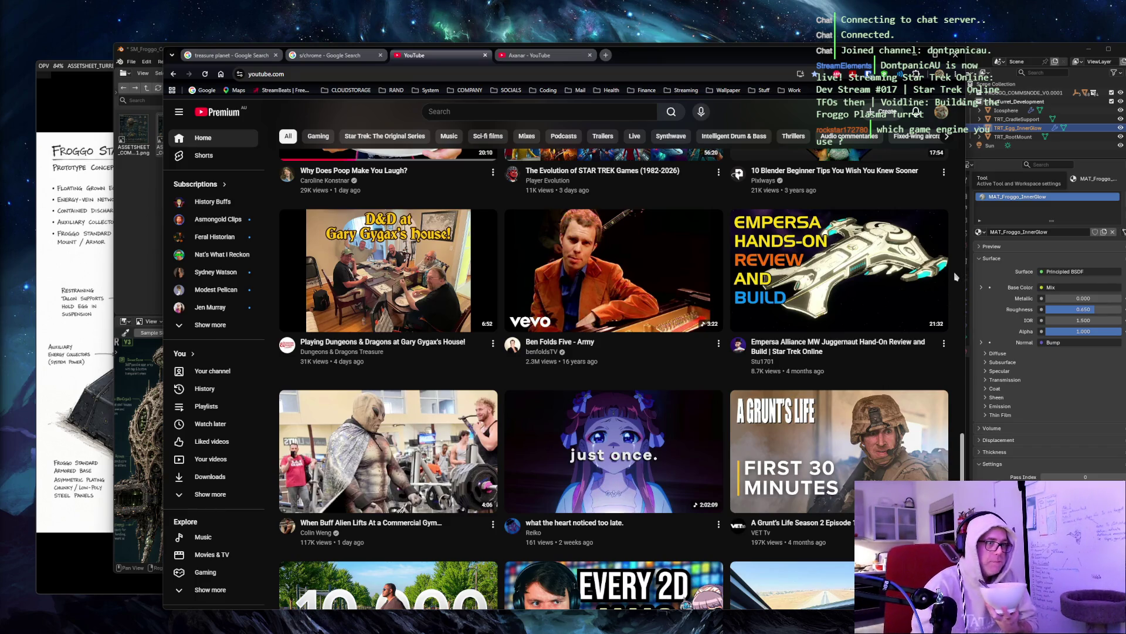
pyautogui.scroll(-5, 960, 276)
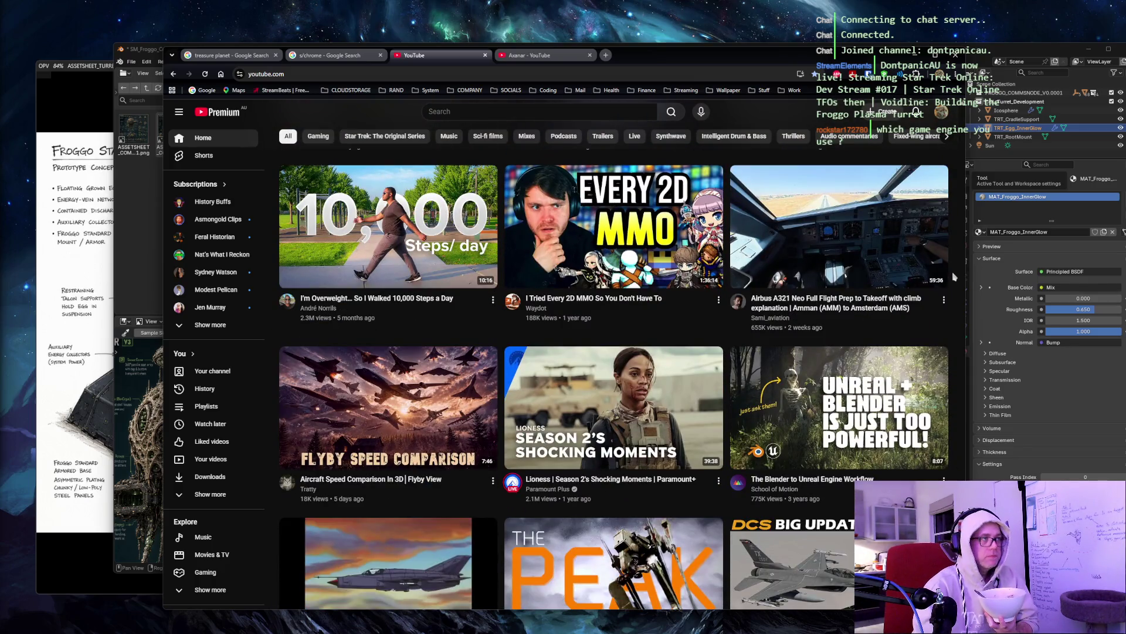